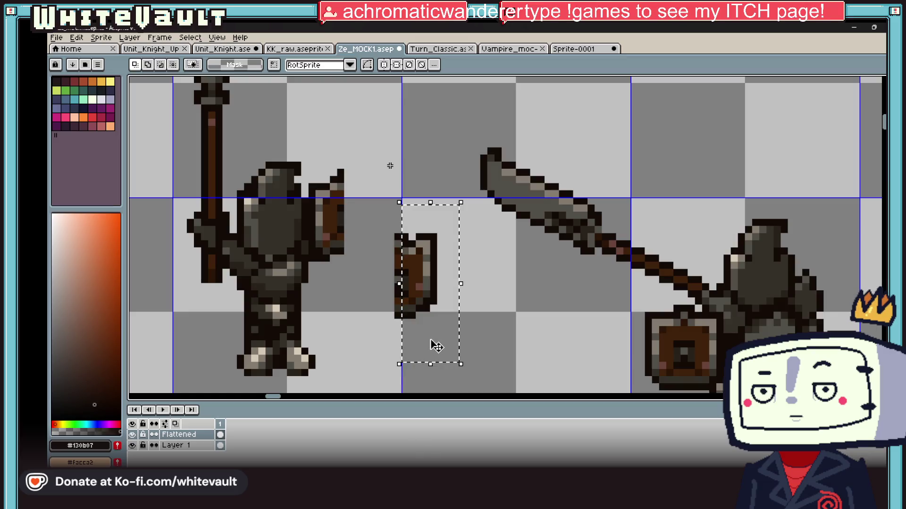
Move the shield copy up-left beside the knight and commit it in place
drag(434, 345, 368, 267)
scroll(368, 267, down, 1)
click(388, 269)
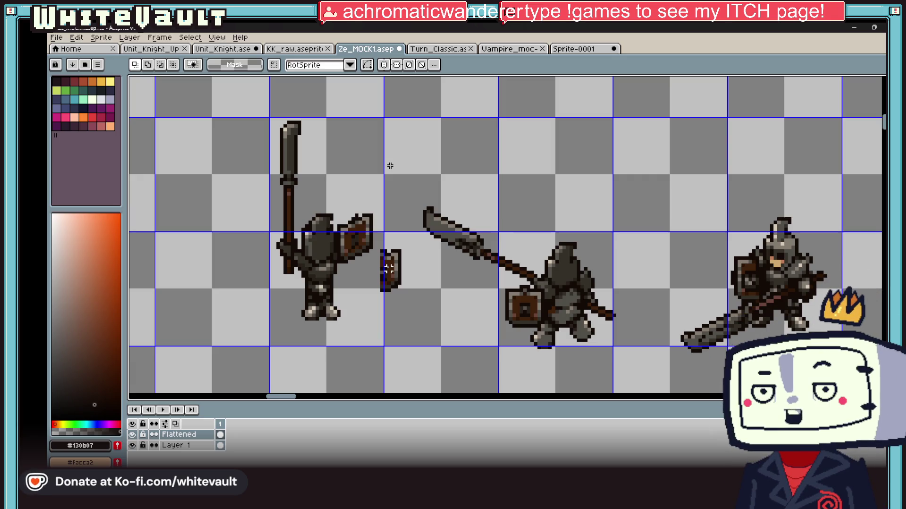
Add near-black pixels along the large shield's upper-left edge
scroll(389, 166, up, 3)
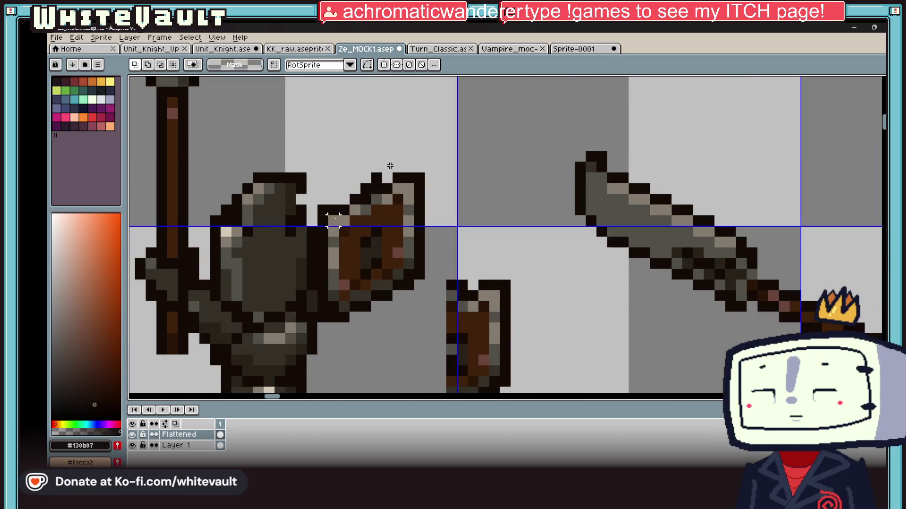
key(alt)
click(409, 211)
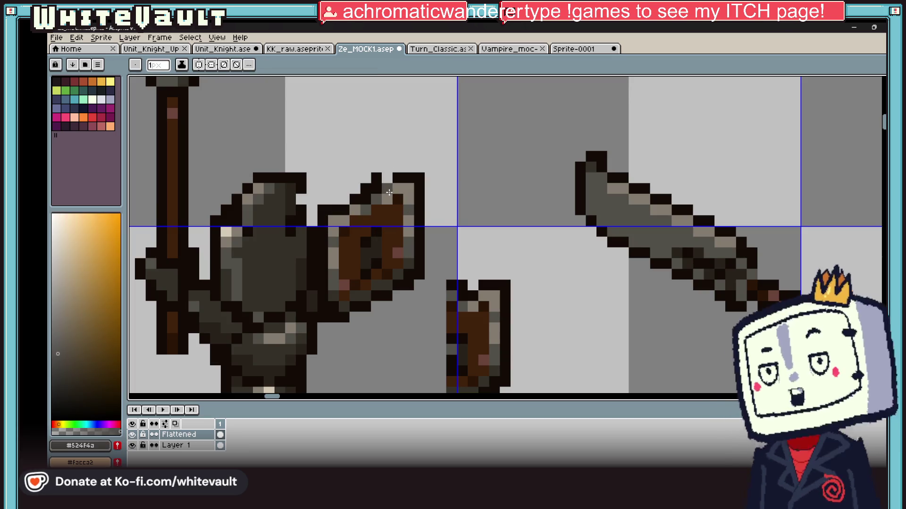
click(353, 198)
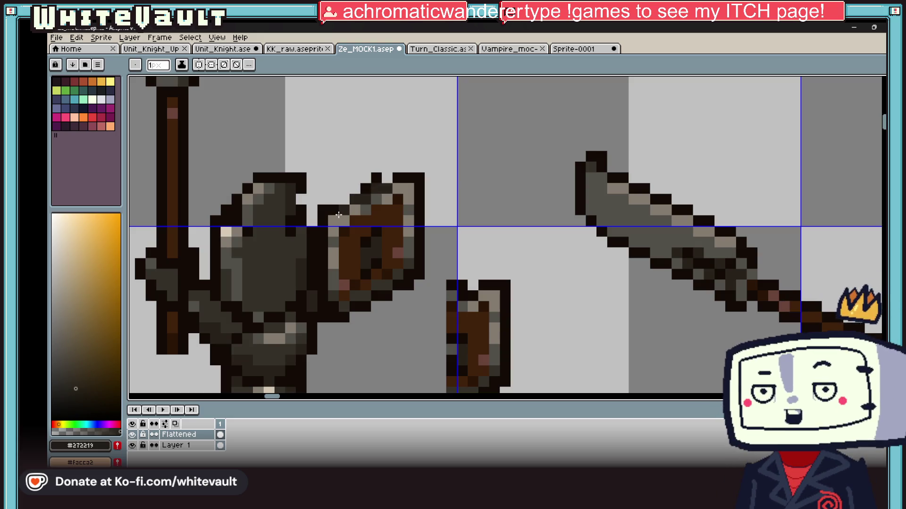
alt+click(372, 184)
drag(355, 188, 345, 199)
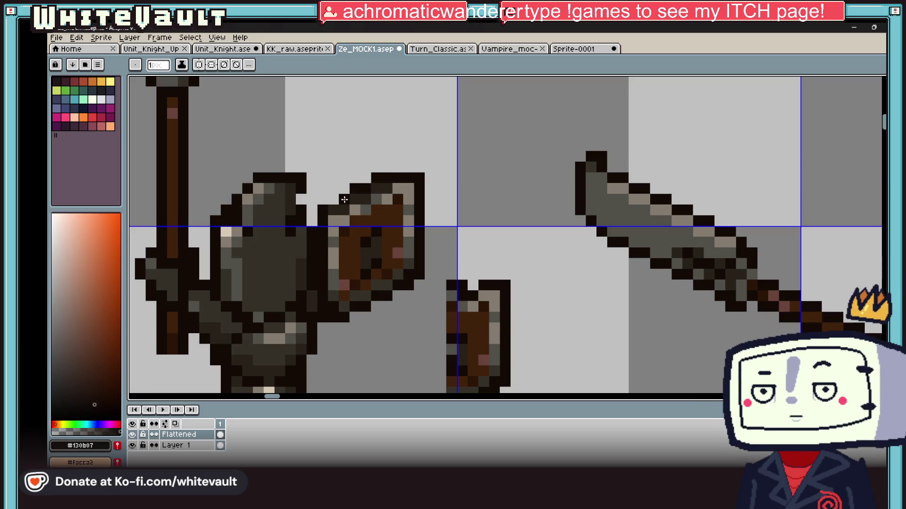
Paint a grey pixel on the large shield, using a grey picked from the shield
scroll(354, 231, down, 3)
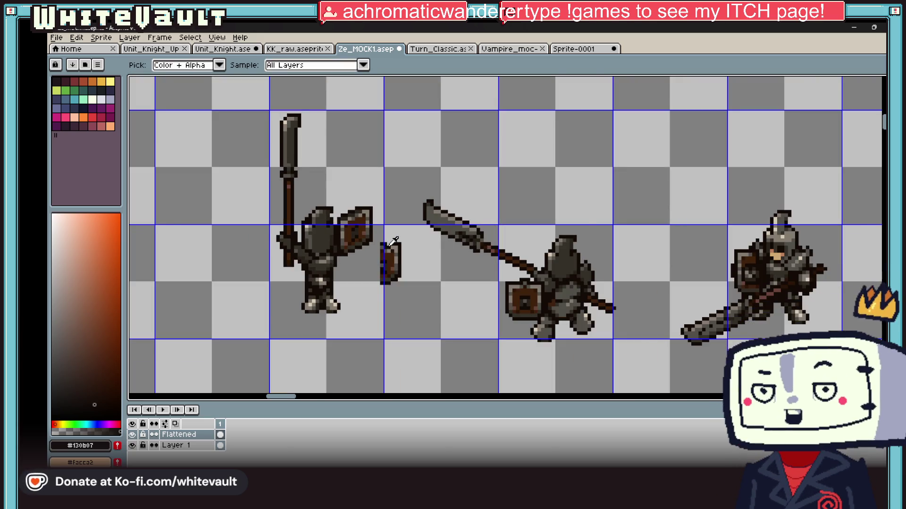
scroll(377, 280, up, 2)
scroll(317, 200, up, 3)
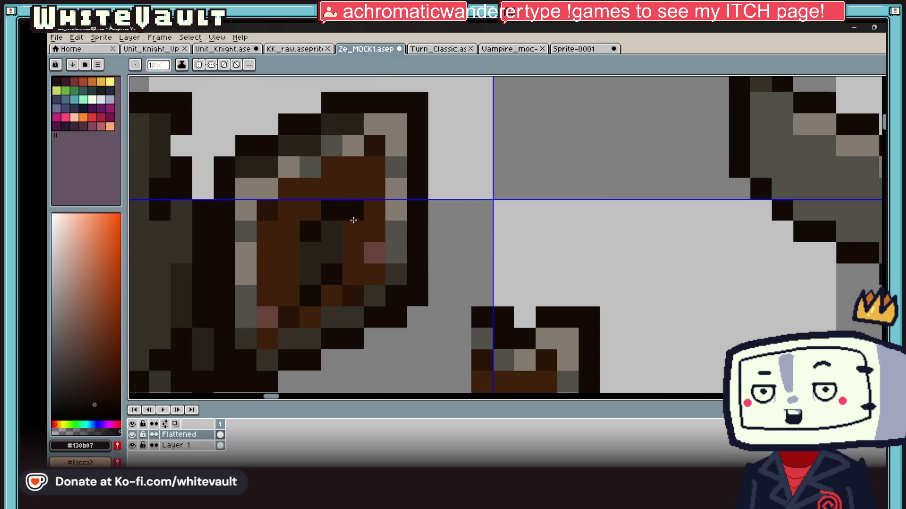
alt+click(511, 360)
click(327, 233)
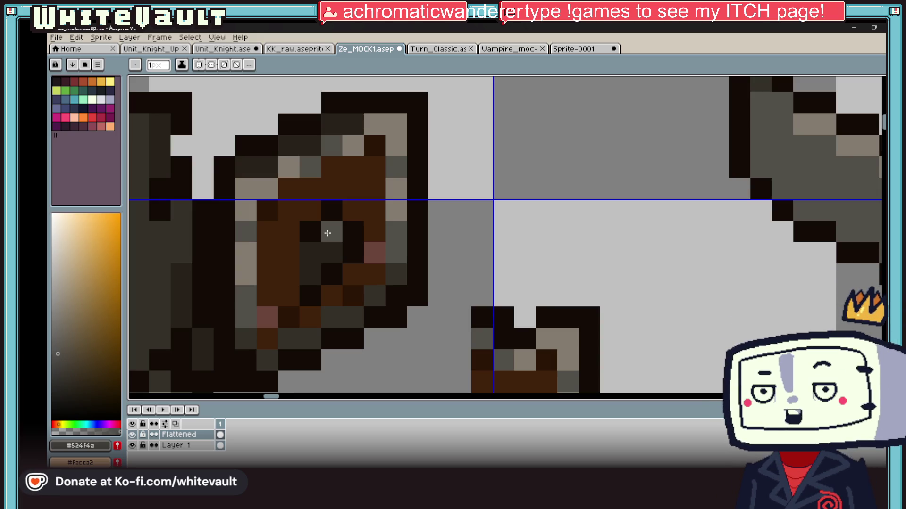
scroll(525, 276, down, 3)
scroll(519, 264, down, 2)
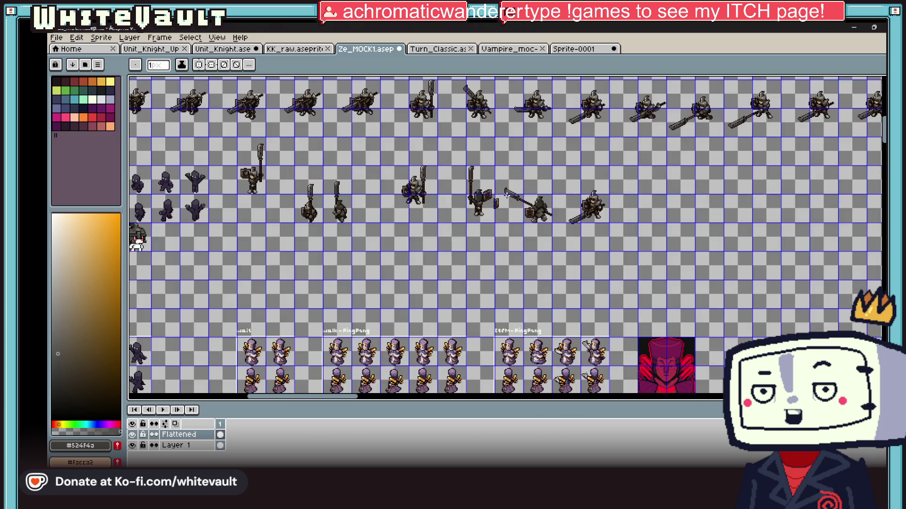
Select the small strip under the shield, nudge it, and drop it in place
scroll(500, 246, up, 2)
scroll(493, 240, up, 2)
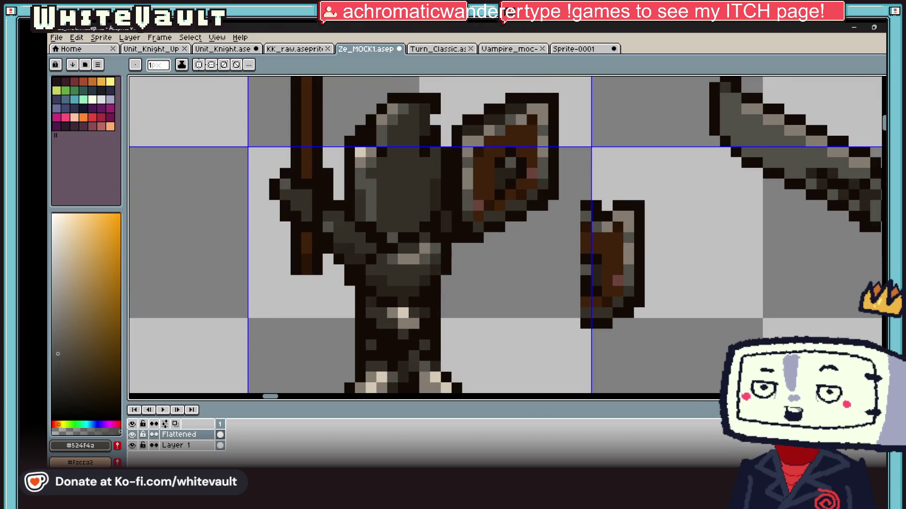
key(m)
drag(503, 188, 528, 267)
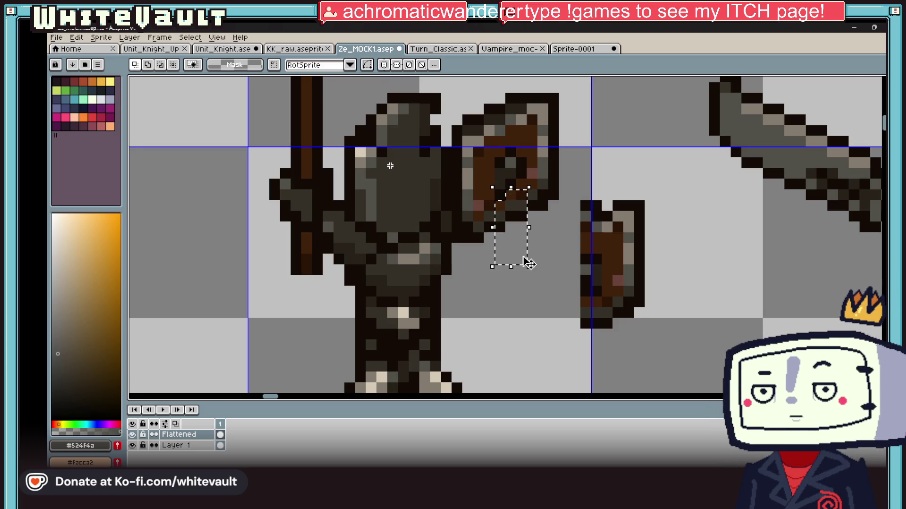
click(527, 262)
key(ctrl+d)
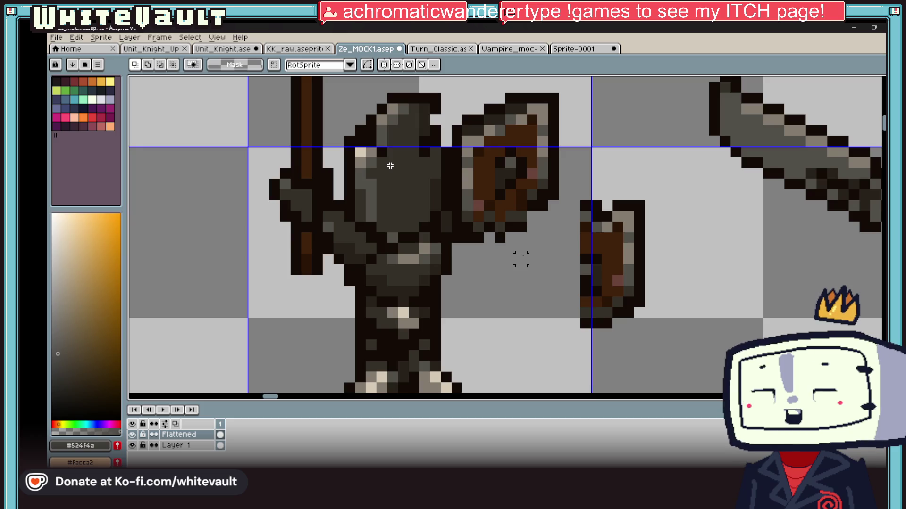
Paint a near-black pixel below the shield
scroll(446, 302, down, 3)
scroll(472, 283, up, 2)
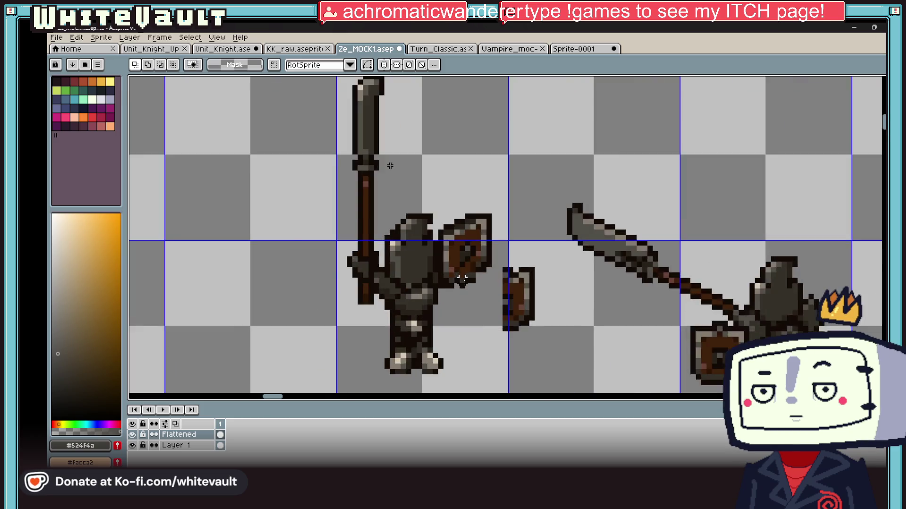
scroll(481, 273, up, 1)
key(i)
scroll(453, 275, up, 3)
click(431, 250)
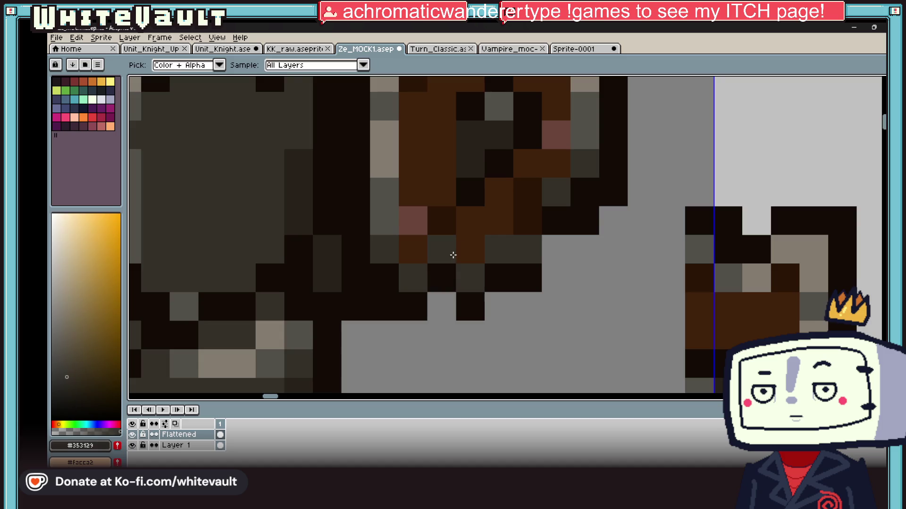
click(457, 249)
click(590, 220)
key(b)
click(580, 241)
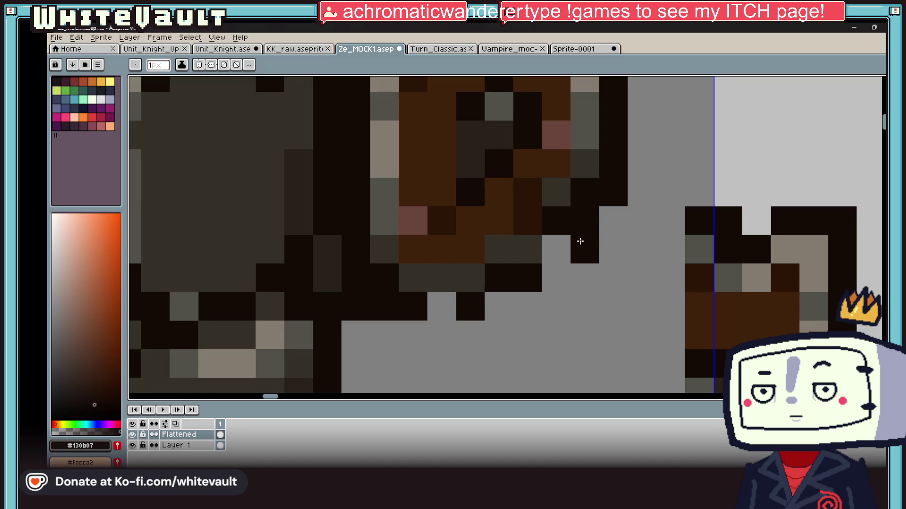
Darken a light-grey armour pixel and repaint shield pixels in black and dark brown
alt+click(533, 249)
click(556, 238)
alt+click(604, 203)
click(602, 213)
alt+click(554, 161)
click(593, 183)
click(556, 221)
click(558, 197)
Darken the grey pixel beside the outline and repaint another shield pixel
alt+click(580, 219)
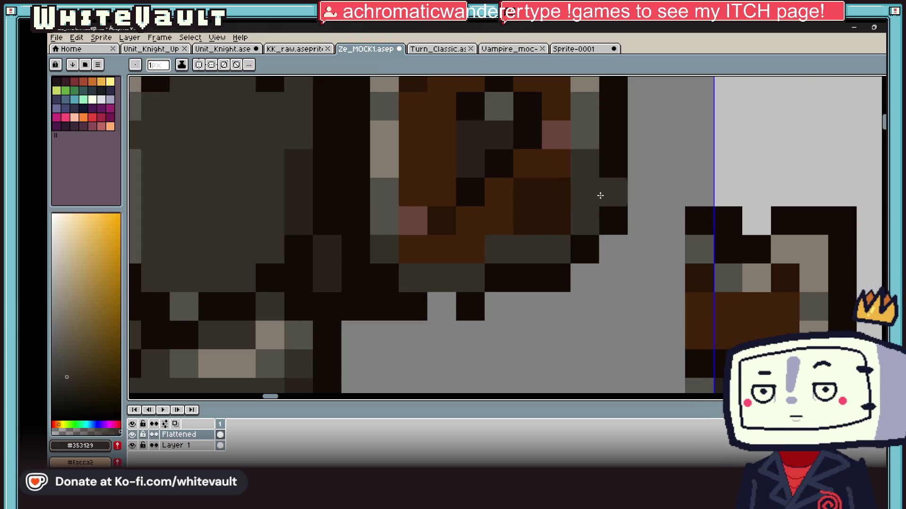
scroll(598, 194, down, 5)
scroll(608, 201, up, 3)
scroll(610, 202, up, 2)
alt+click(604, 201)
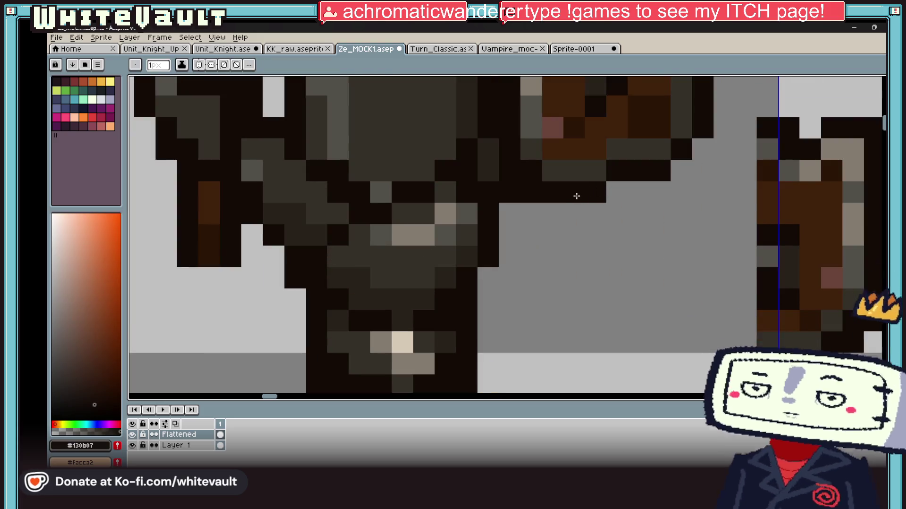
click(617, 192)
alt+click(652, 122)
click(659, 149)
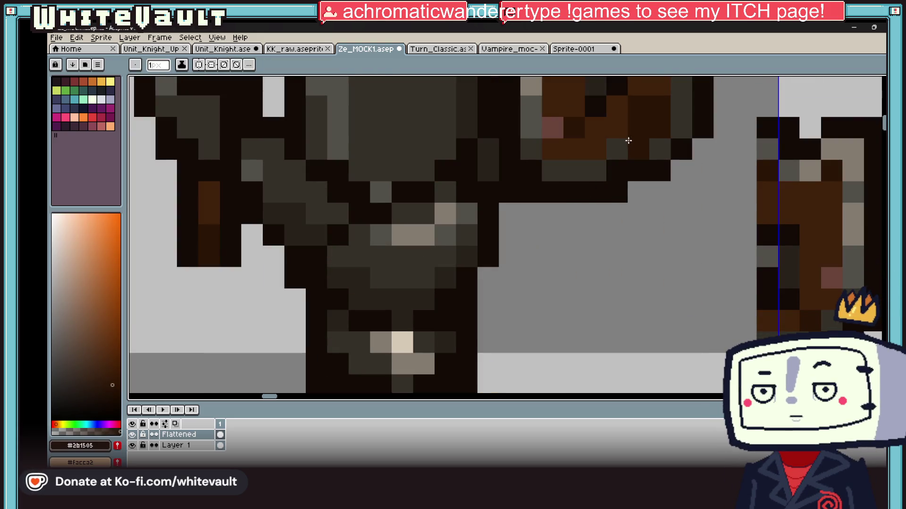
scroll(655, 151, down, 5)
scroll(655, 151, up, 3)
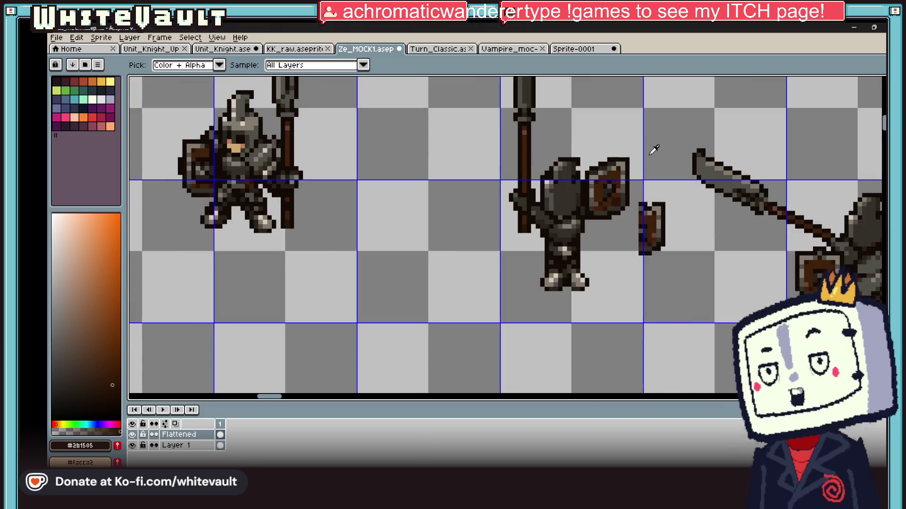
Marquee-select the small shield
key(m)
drag(634, 197, 671, 306)
scroll(670, 307, down, 3)
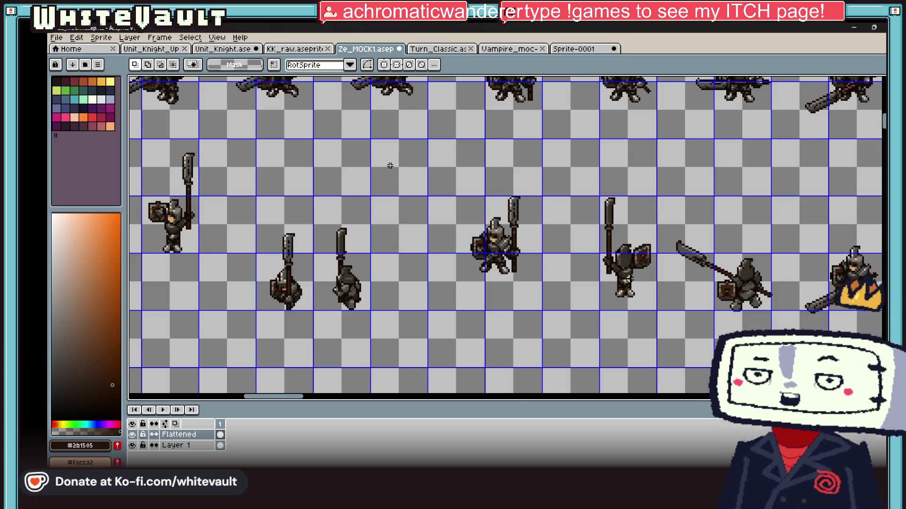
scroll(651, 306, up, 3)
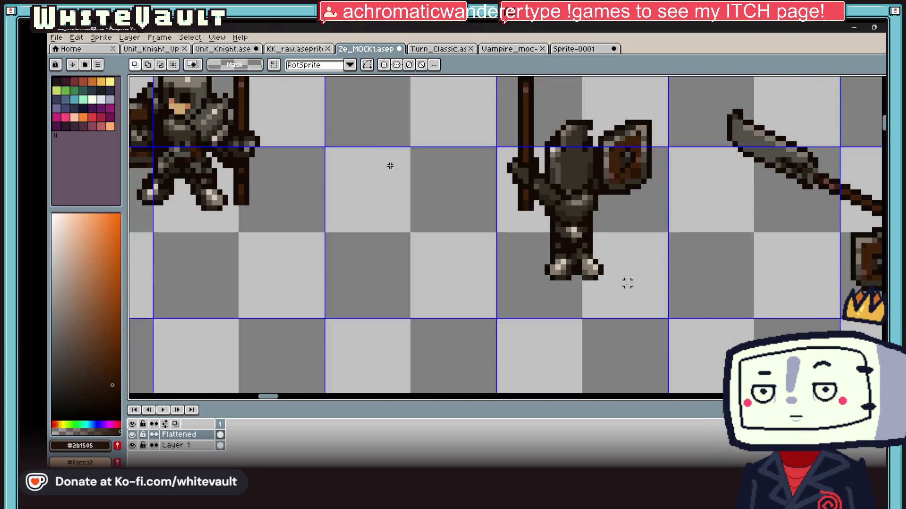
Paint the two light pixels on the armour dark grey
key(i)
scroll(566, 236, up, 5)
click(555, 234)
key(b)
drag(552, 206, 587, 208)
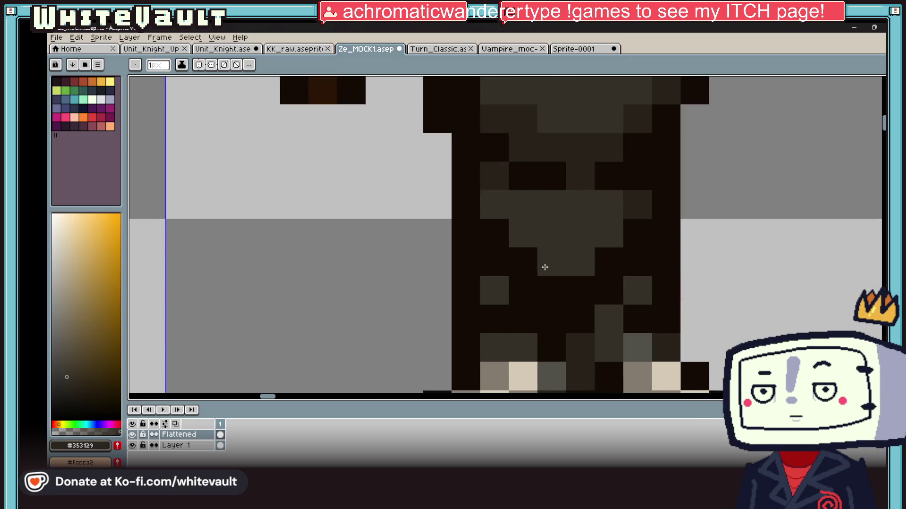
Darken the light tan pixels on the left and right boots with near-black
key(i)
scroll(623, 245, down, 5)
scroll(618, 242, up, 4)
click(617, 243)
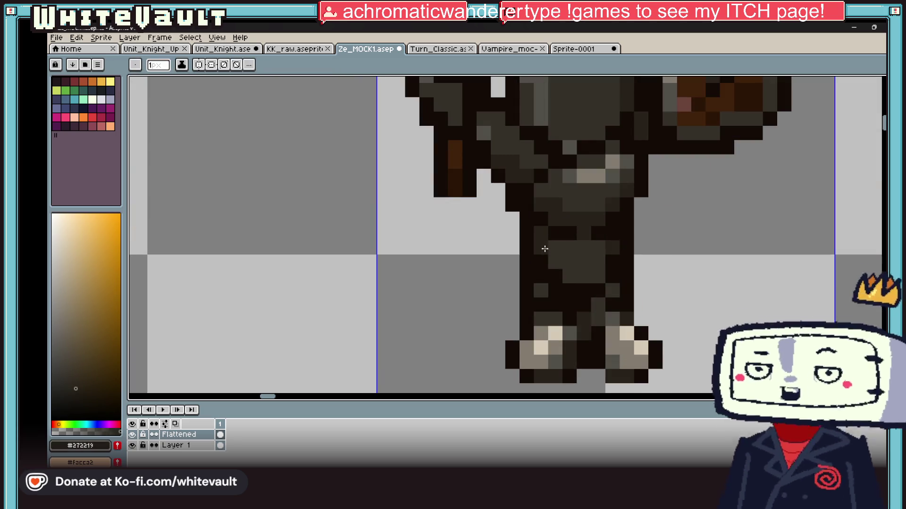
click(552, 305)
key(b)
click(541, 362)
drag(638, 345, 609, 361)
Erase the boots' bottom row and edges with the Mask colour, adding a dark corner pixel
alt+click(590, 376)
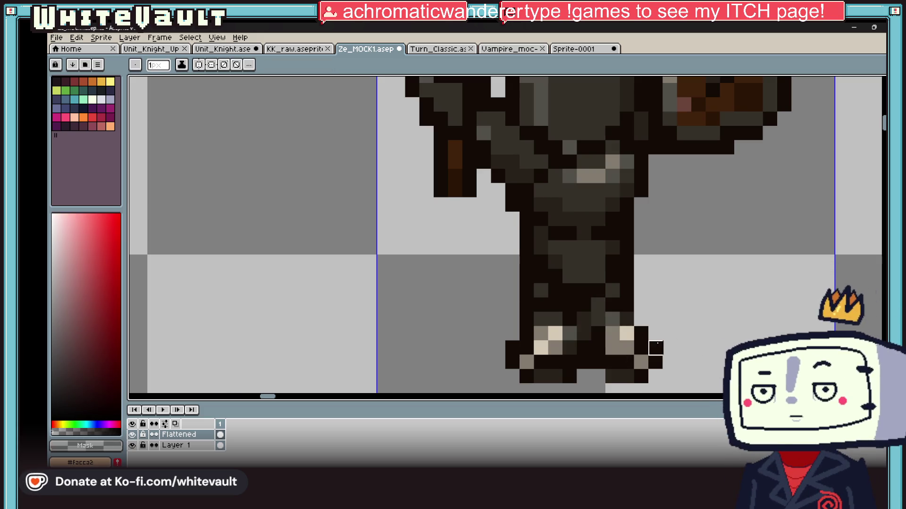
mouse_move(655, 354)
mouse_down()
mouse_move(512, 376)
mouse_move(512, 348)
mouse_up()
alt+click(541, 362)
click(526, 376)
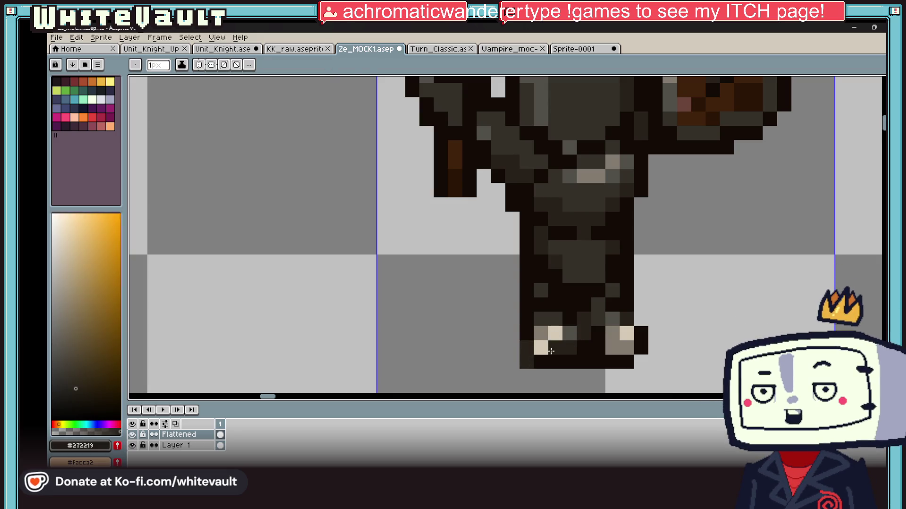
Repaint the remaining cream highlights on both boots in mid grey
alt+click(524, 326)
alt+click(569, 334)
drag(555, 334, 538, 350)
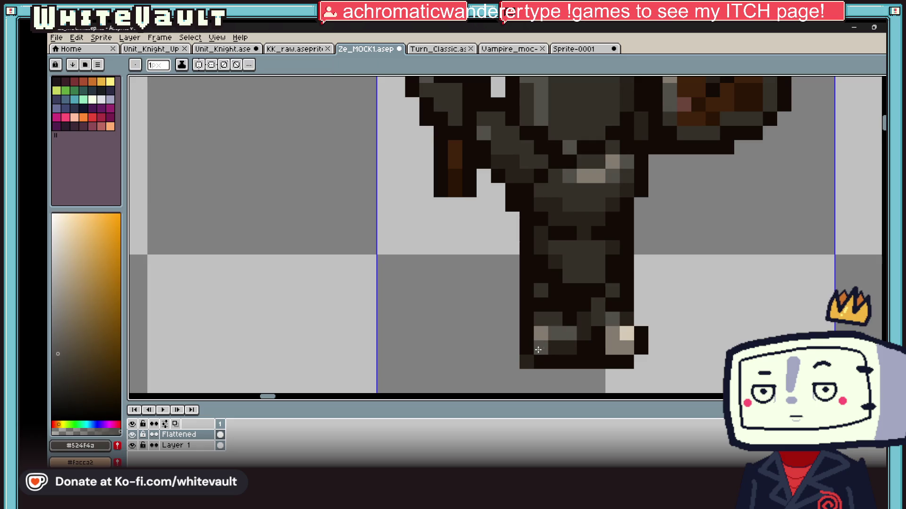
click(612, 348)
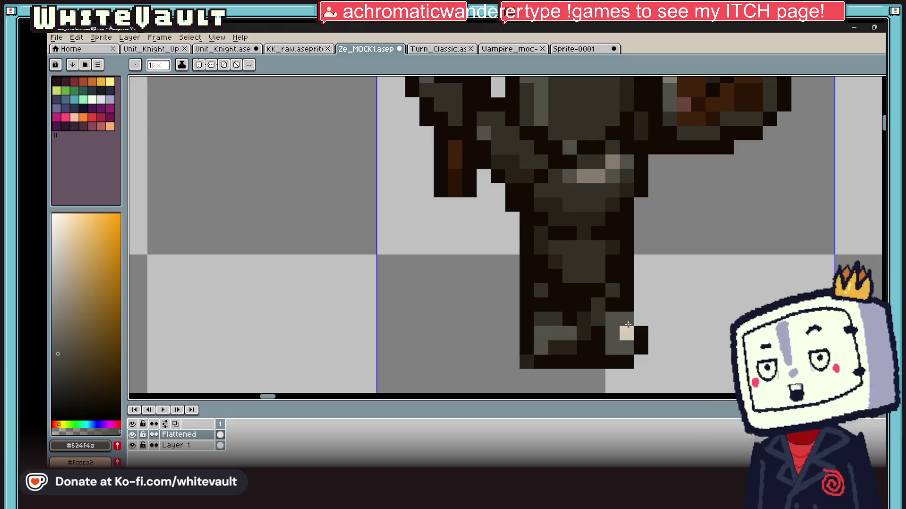
alt+click(626, 331)
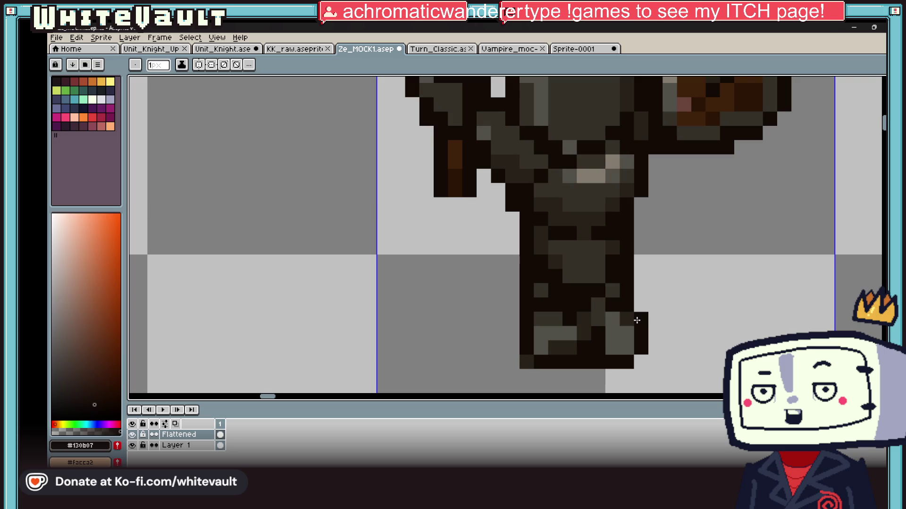
scroll(643, 293, down, 2)
scroll(639, 293, down, 1)
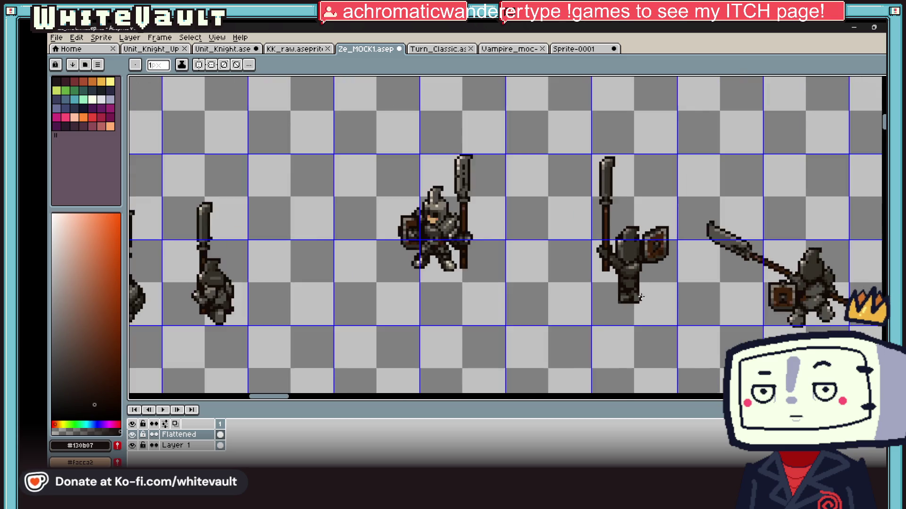
Sample the dark grey, near-black and lighter grey armour colours from the knight
scroll(633, 290, up, 1)
scroll(623, 289, up, 1)
scroll(611, 256, up, 3)
alt+click(562, 236)
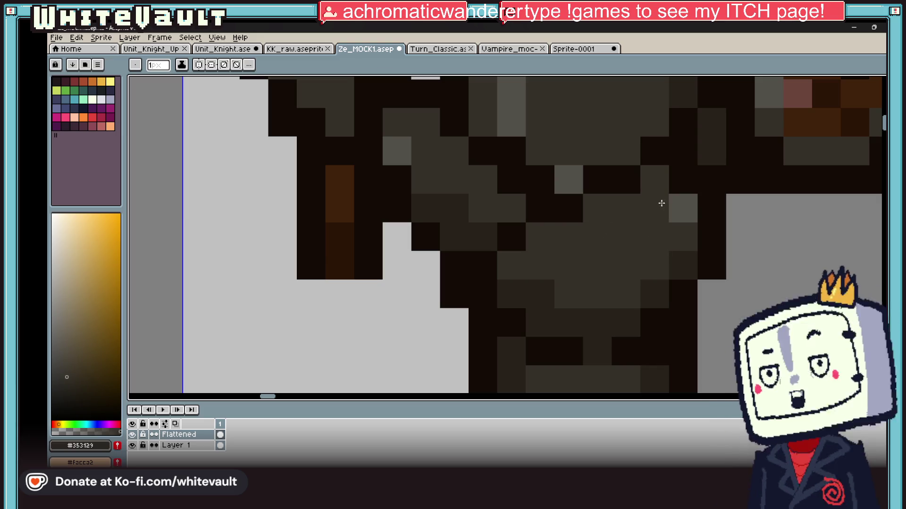
scroll(660, 202, down, 3)
scroll(661, 203, down, 2)
scroll(654, 196, up, 3)
key(b)
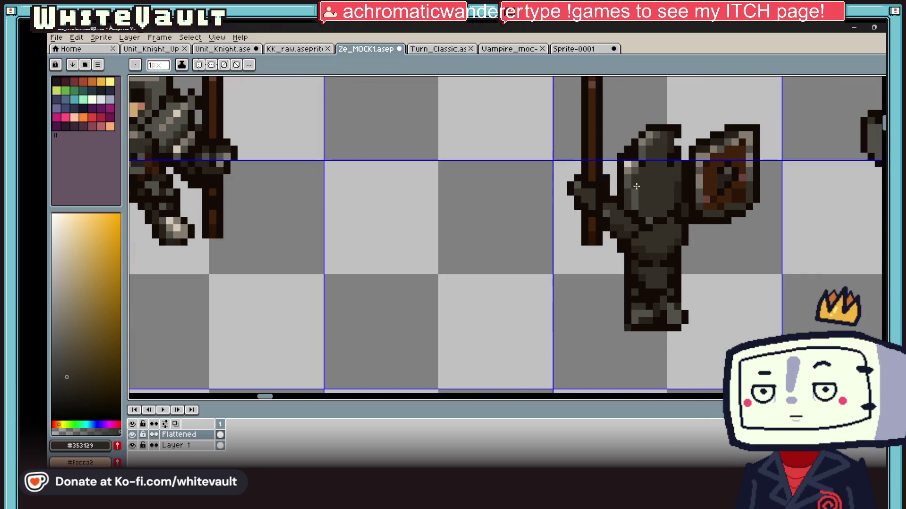
alt+click(661, 214)
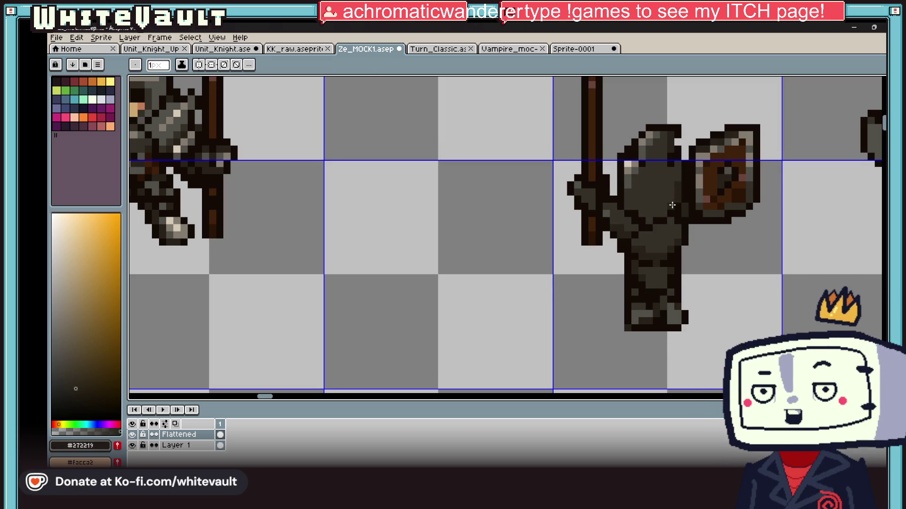
scroll(672, 205, up, 1)
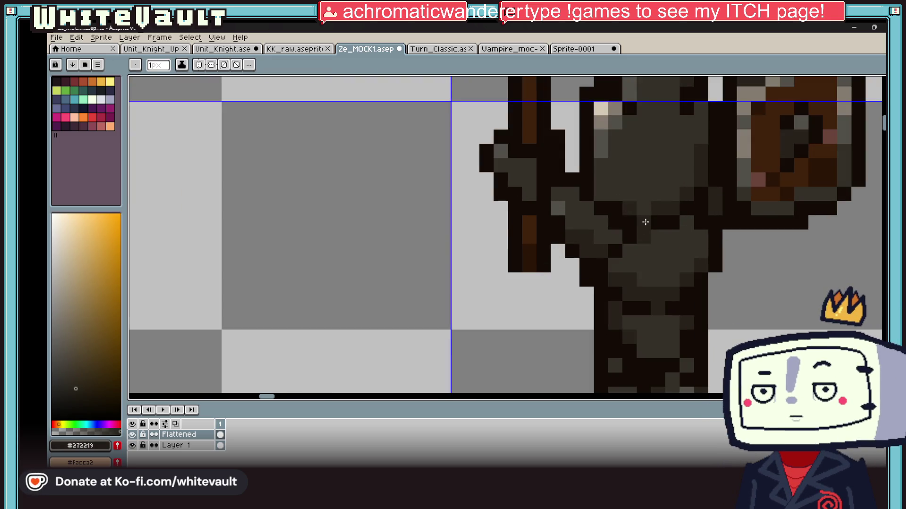
alt+click(659, 217)
alt+click(659, 245)
alt+click(613, 248)
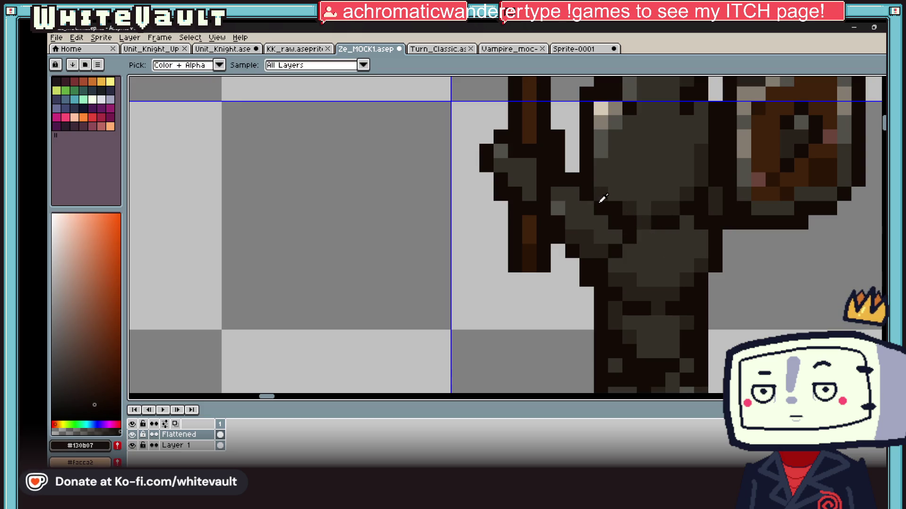
alt+click(599, 244)
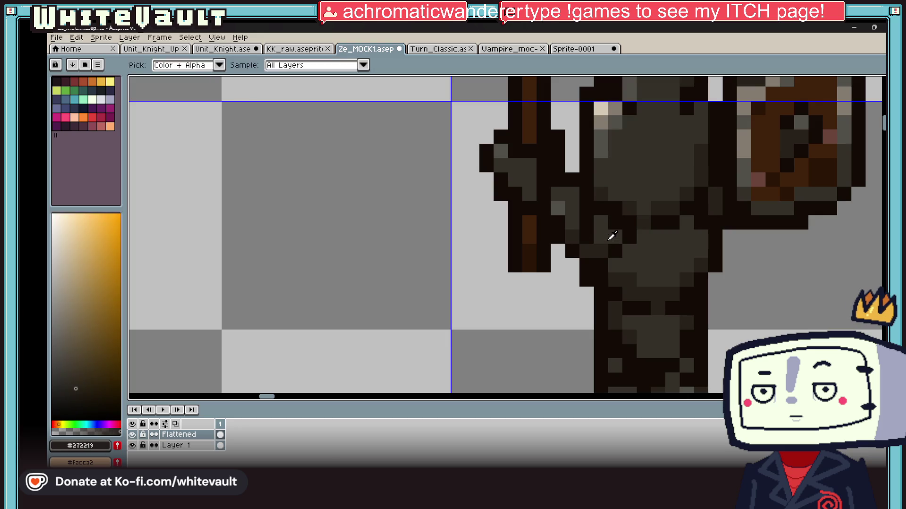
alt+click(613, 229)
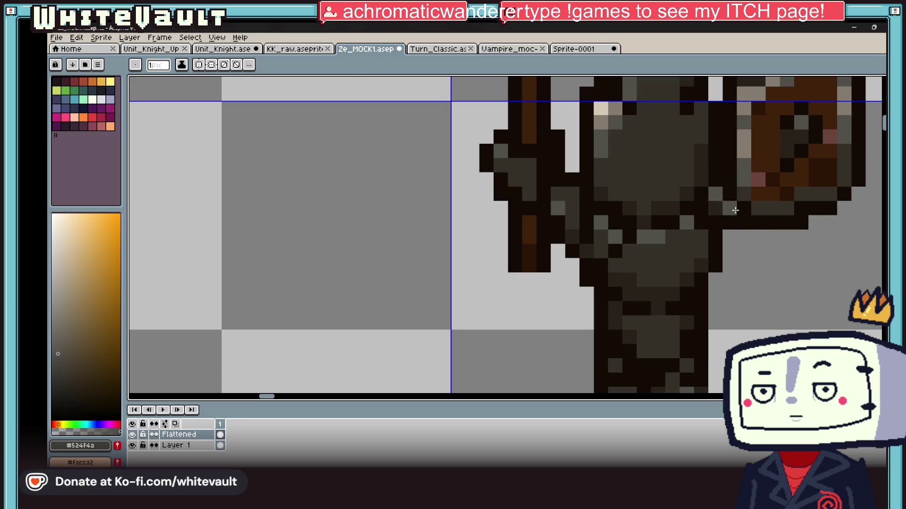
Add near-black pixels along the armour edge and dark grey shading down the legs
alt+click(729, 222)
click(729, 237)
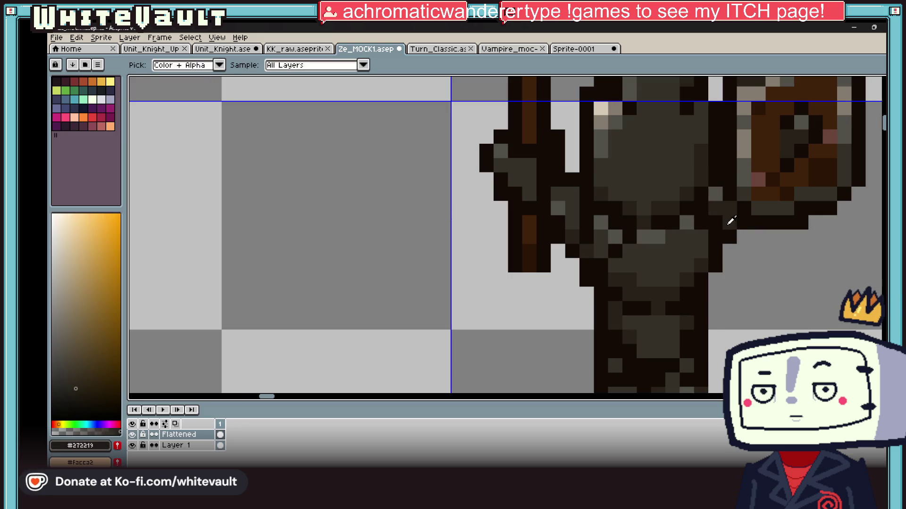
scroll(730, 220, down, 5)
scroll(738, 234, up, 6)
alt+click(736, 264)
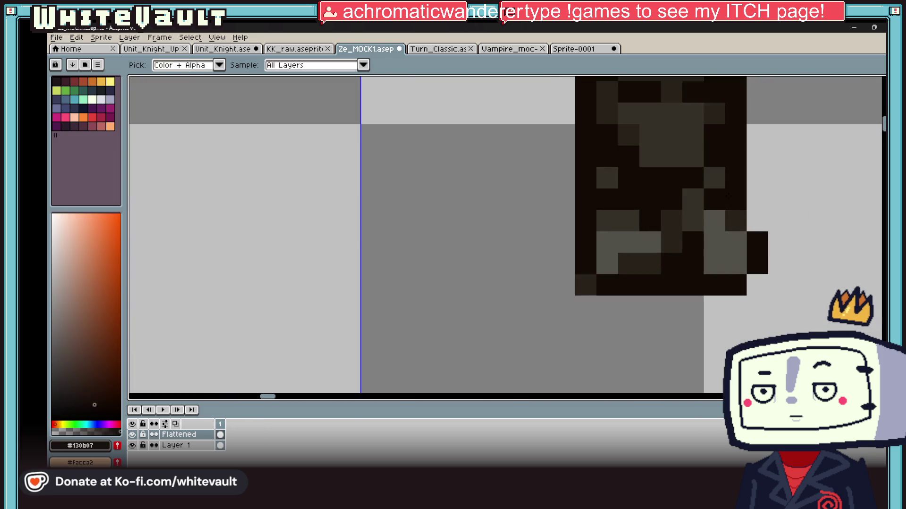
click(735, 242)
click(713, 263)
alt+click(712, 178)
drag(712, 178, 718, 241)
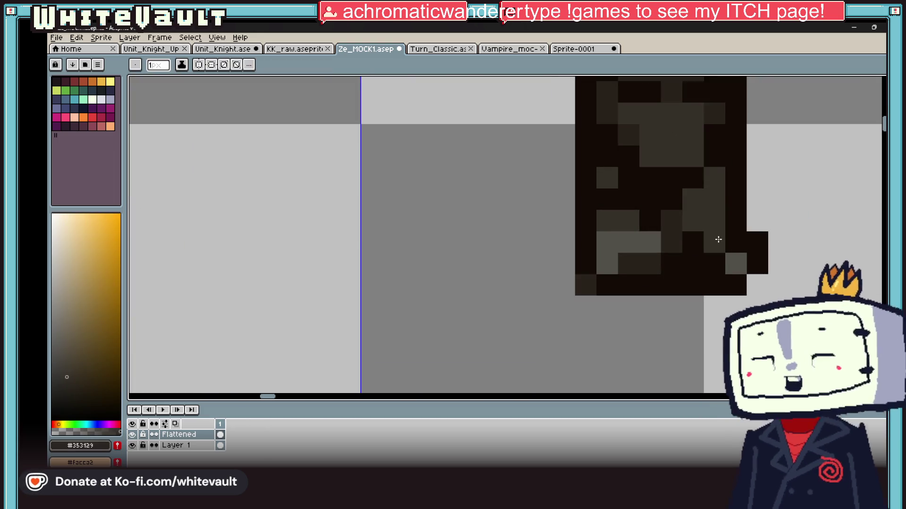
click(692, 241)
alt+click(670, 231)
Repaint grey and black leg pixels dark brown, adding one near-black shading pixel
alt+click(671, 230)
mouse_move(638, 226)
mouse_down()
mouse_move(643, 238)
mouse_move(613, 228)
mouse_move(611, 258)
mouse_up()
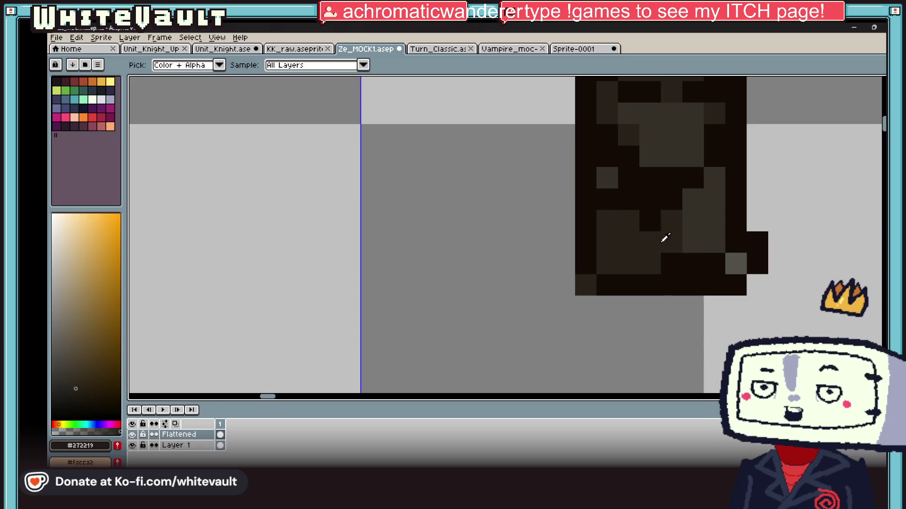
alt+click(669, 229)
click(668, 246)
alt+click(661, 247)
click(693, 242)
drag(696, 196, 692, 220)
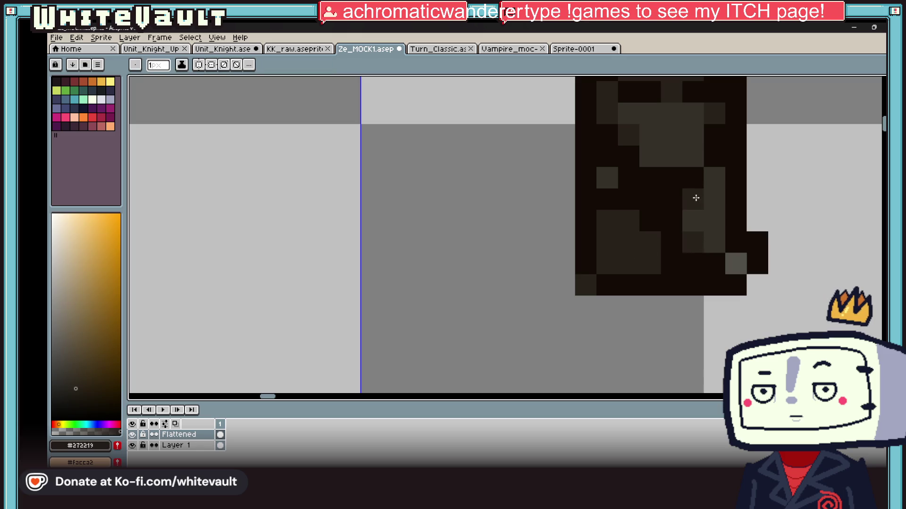
click(735, 263)
Darken grey leg pixels to near-black, erase a stray dark block, and fill a leg gap
scroll(739, 264, down, 3)
scroll(738, 264, down, 3)
scroll(731, 265, up, 1)
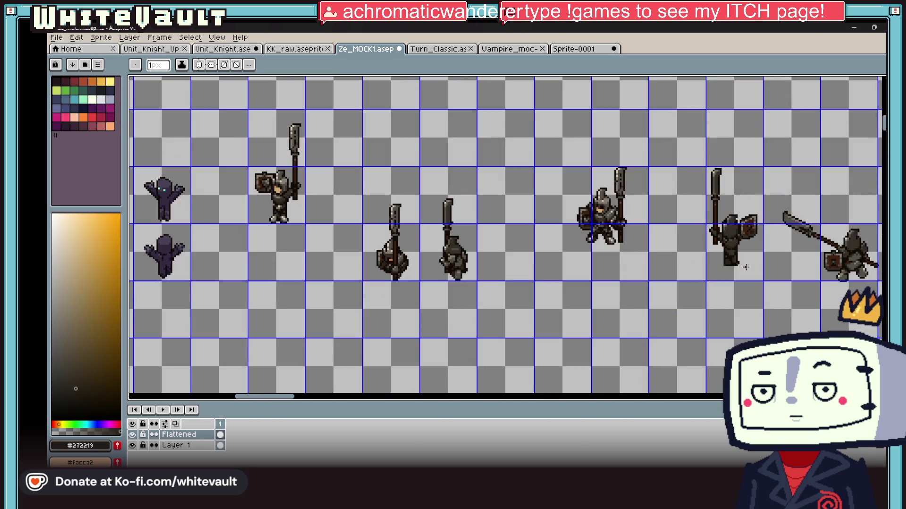
scroll(731, 265, up, 1)
scroll(728, 265, up, 1)
scroll(728, 266, up, 1)
scroll(717, 254, up, 3)
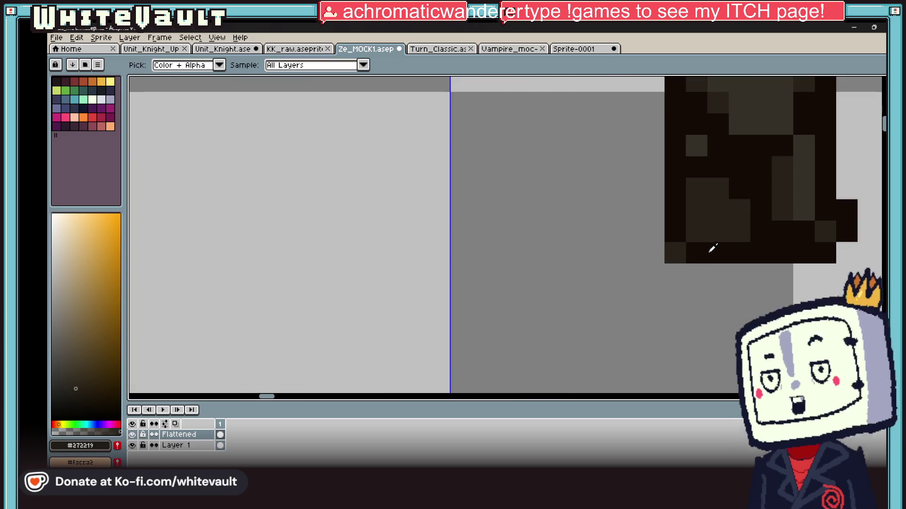
alt+click(712, 246)
click(675, 274)
click(675, 254)
click(811, 291)
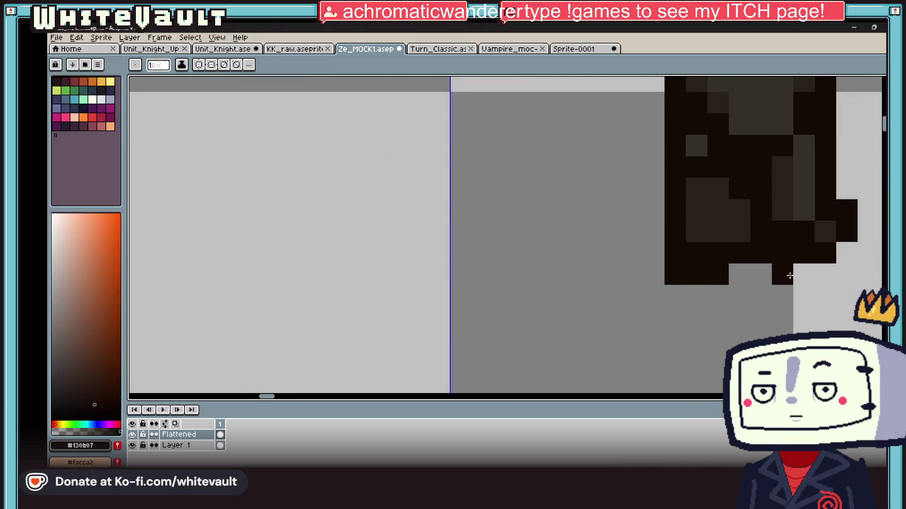
alt+click(847, 253)
click(847, 221)
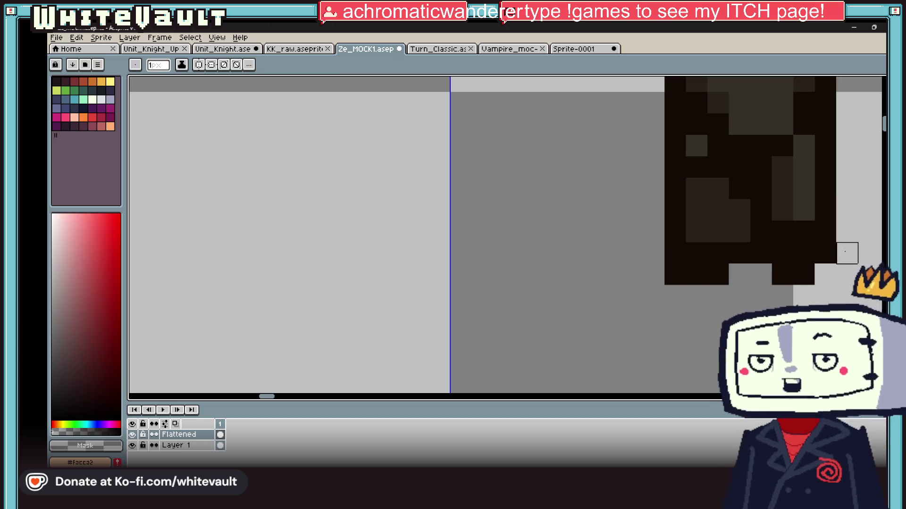
alt+click(821, 255)
click(761, 274)
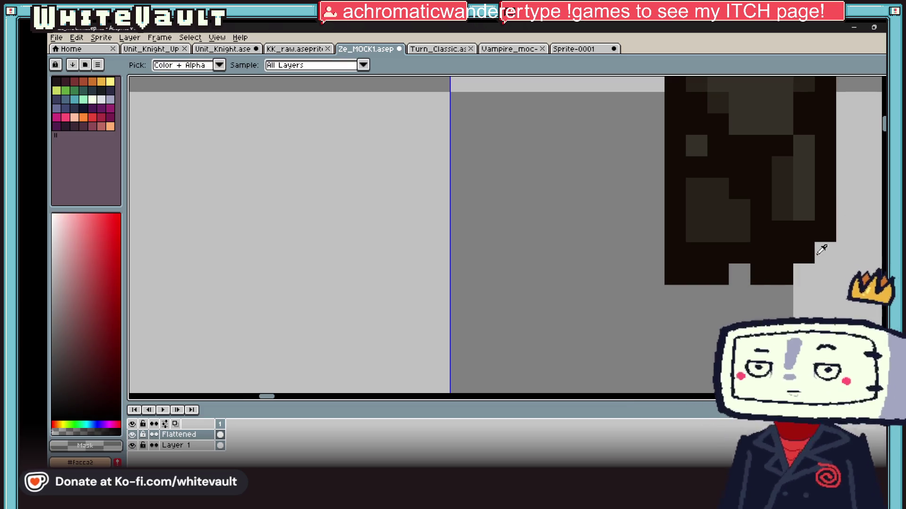
Repaint two armour blocks in the dark grey armour colour
alt+click(800, 188)
click(804, 210)
click(721, 187)
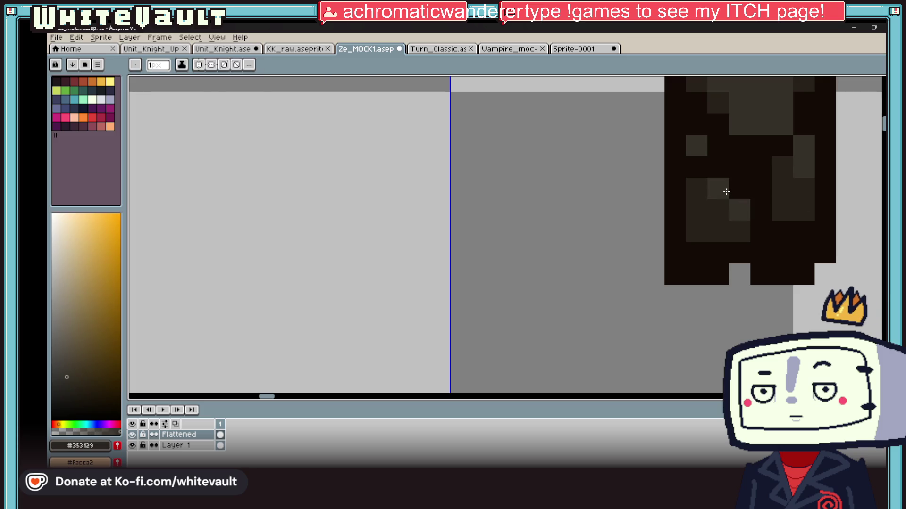
scroll(796, 171, down, 10)
scroll(756, 244, up, 6)
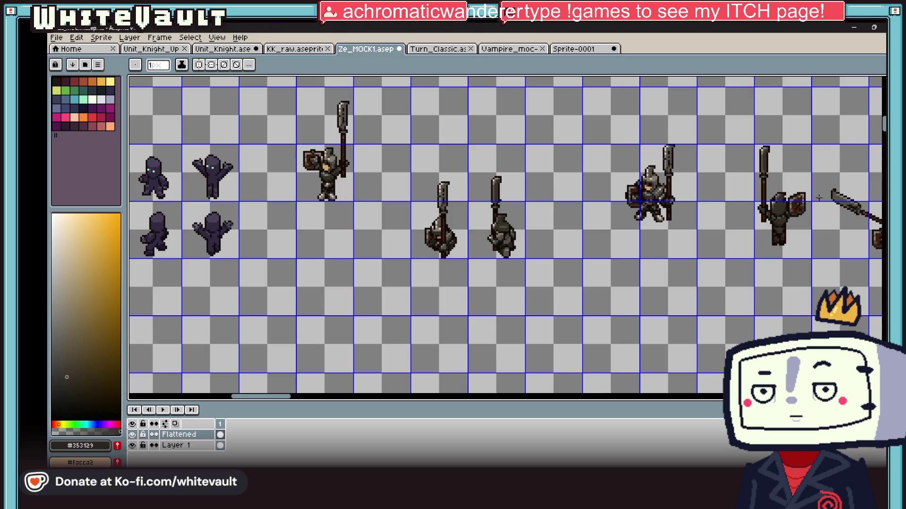
alt+click(757, 244)
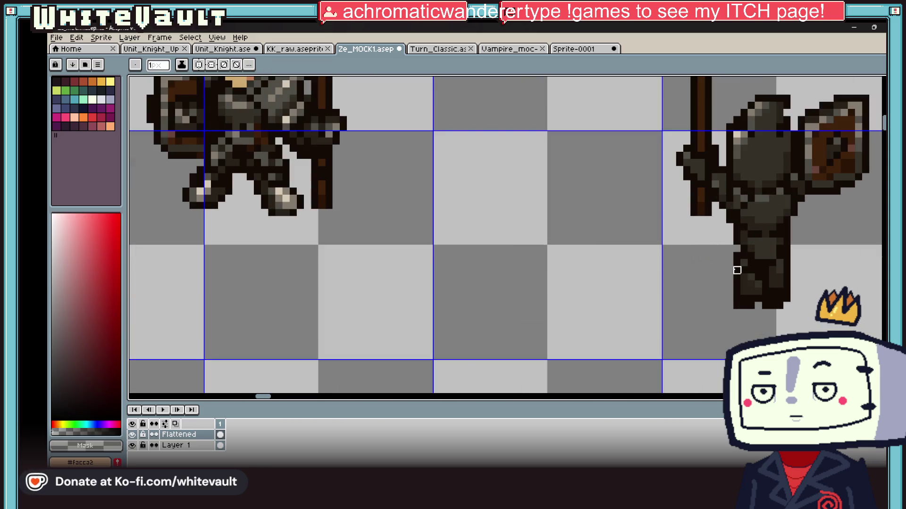
scroll(744, 299, down, 5)
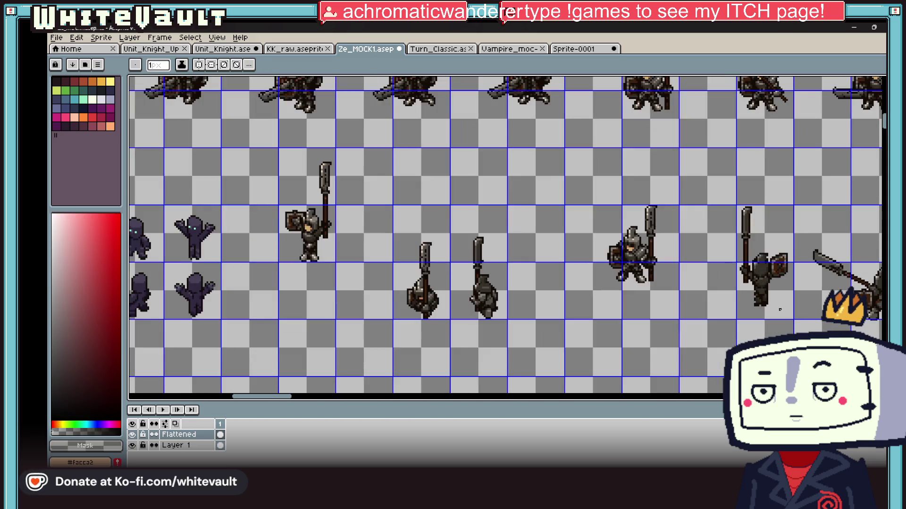
scroll(775, 310, up, 3)
scroll(778, 312, up, 1)
Darken three more leg armour pixels from mid-grey to near-black
key(v)
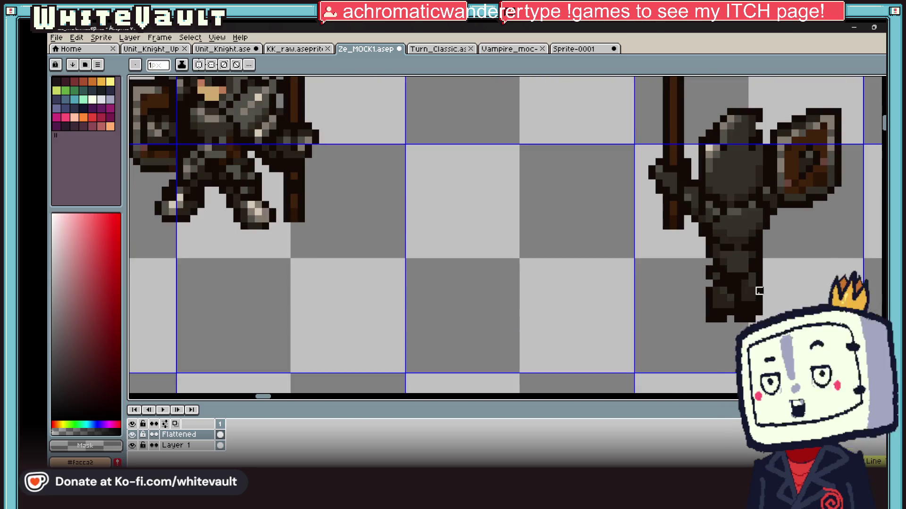
scroll(770, 307, up, 4)
key(alt)
alt+click(753, 296)
scroll(753, 296, up, 2)
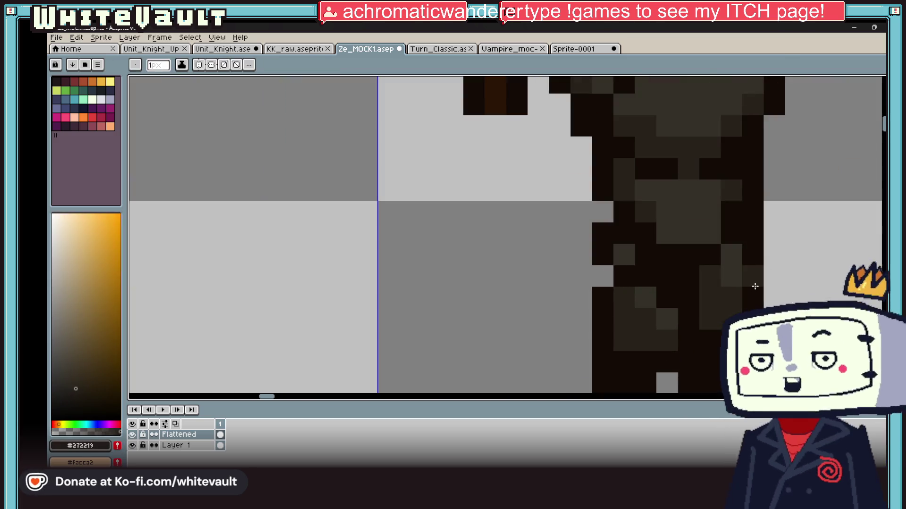
alt+click(752, 272)
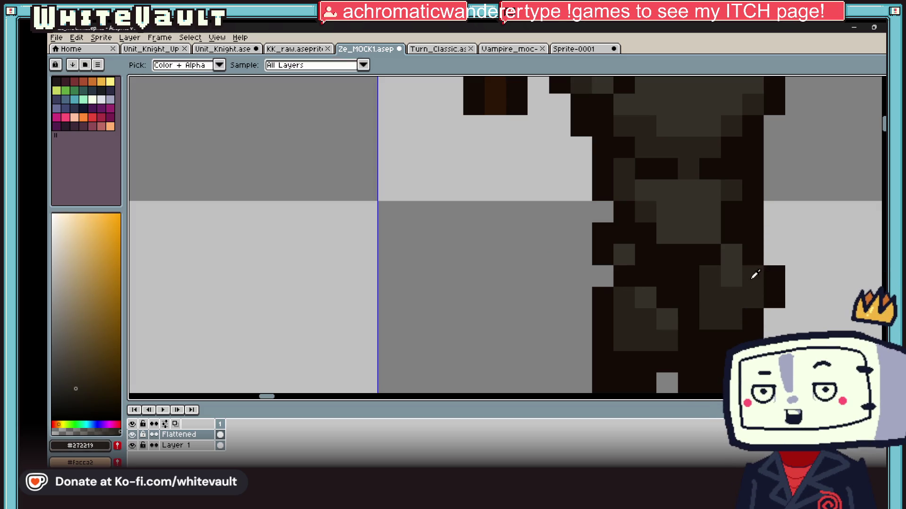
alt+click(748, 252)
click(740, 272)
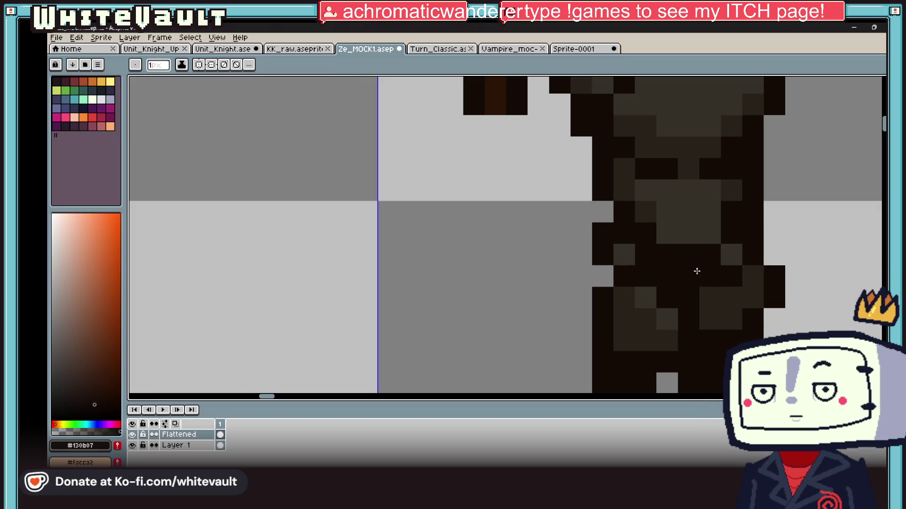
key(alt)
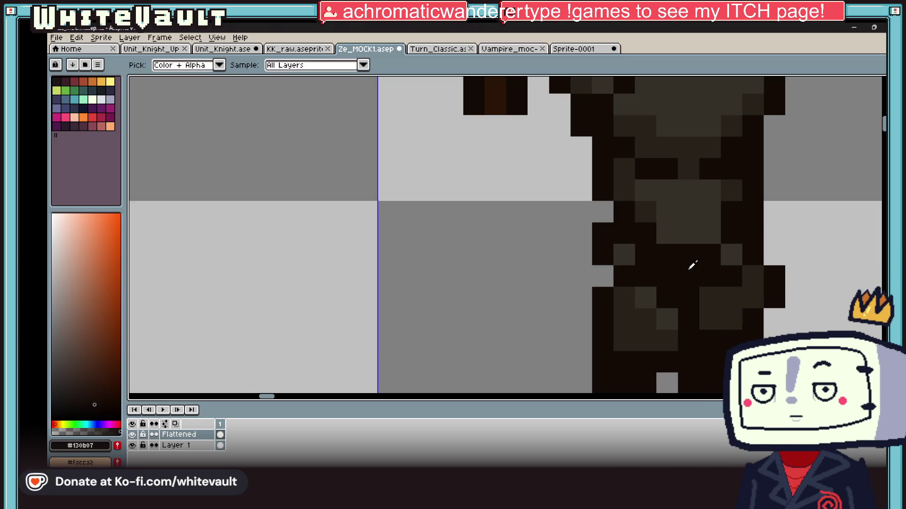
scroll(692, 265, down, 4)
scroll(749, 239, up, 1)
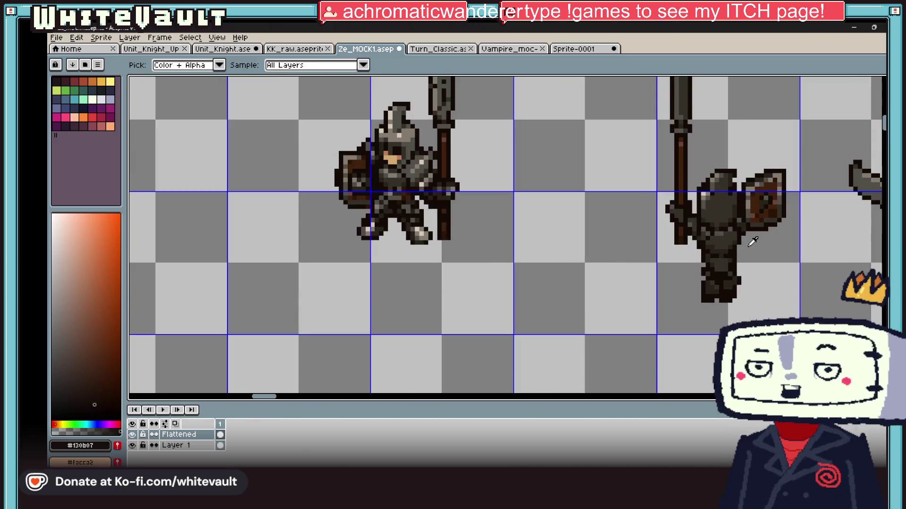
scroll(752, 240, down, 2)
scroll(756, 241, up, 1)
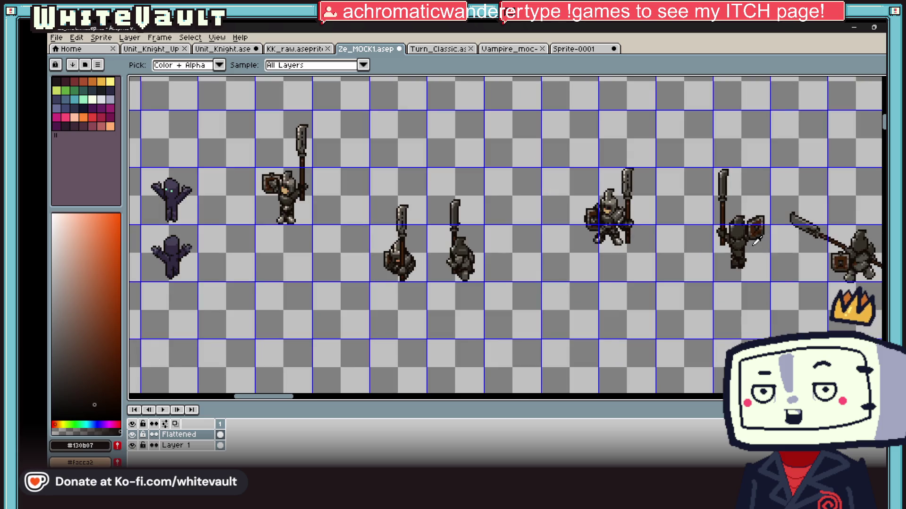
Select the touched-up knight and move it left beside the other sprites
click(881, 87)
mouse_move(693, 156)
mouse_down()
mouse_move(776, 323)
mouse_move(350, 299)
mouse_up()
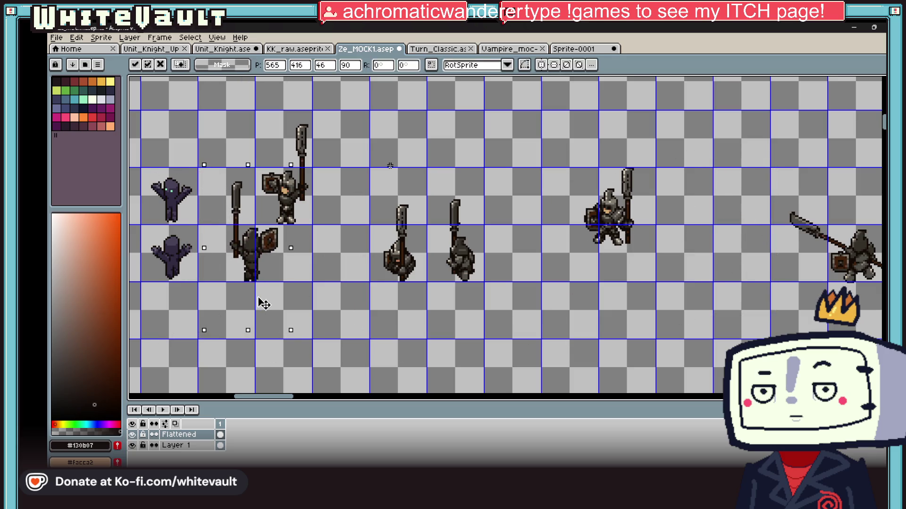
scroll(350, 299, down, 2)
key(Return)
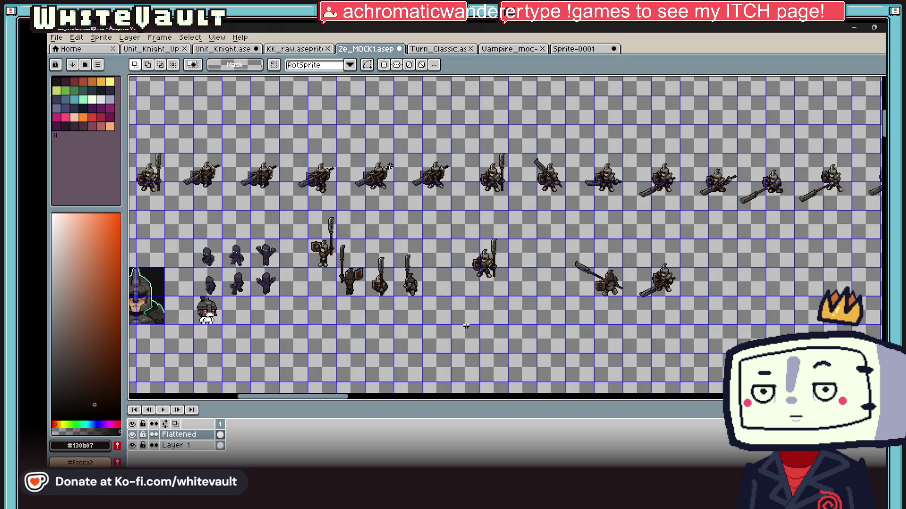
scroll(293, 204, down, 2)
scroll(294, 204, up, 1)
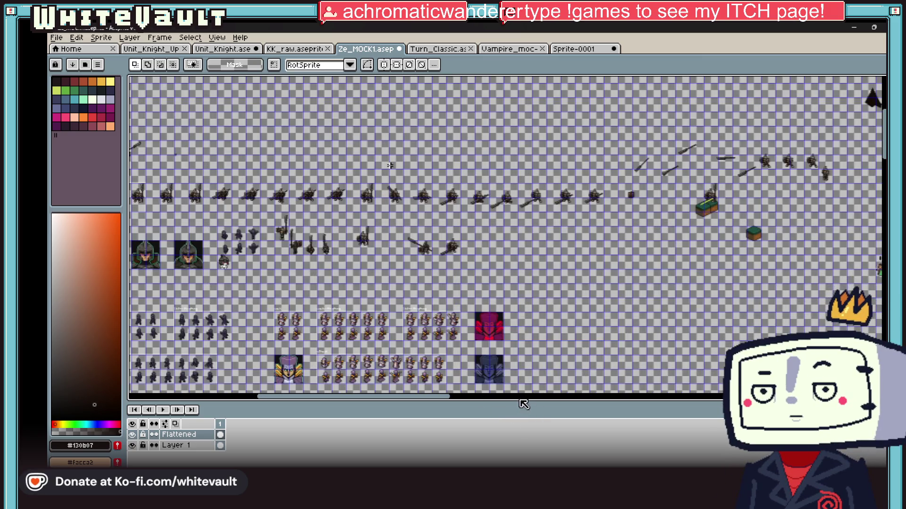
drag(416, 402, 384, 402)
Save the knight mock-up sheet, dismissing the save warning
click(57, 38)
click(69, 91)
click(473, 258)
Bring up the Turn_Classic file and play the pink rabbit-eared knight's animation
click(438, 49)
scroll(534, 211, up, 1)
scroll(533, 211, up, 1)
click(160, 410)
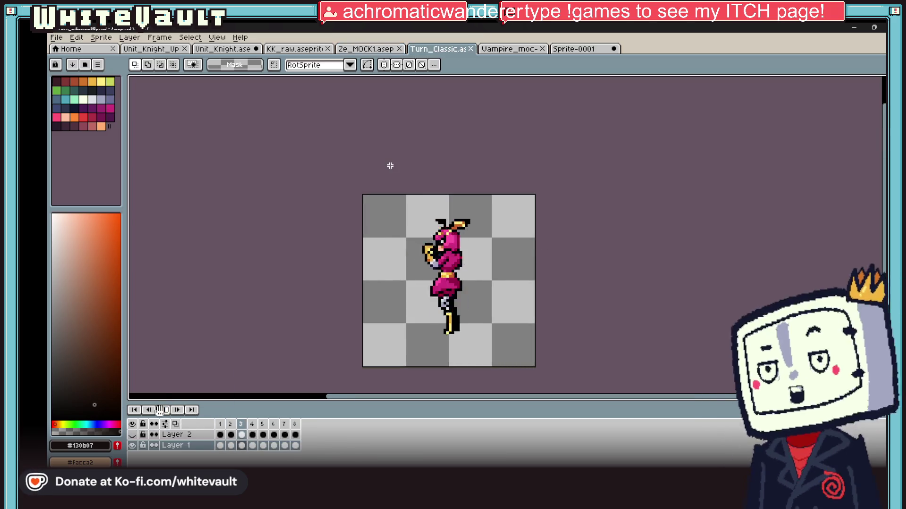
Stop playback on frame 1 and move the head and upper arms from Layer 1 onto Layer 2
scroll(597, 234, down, 2)
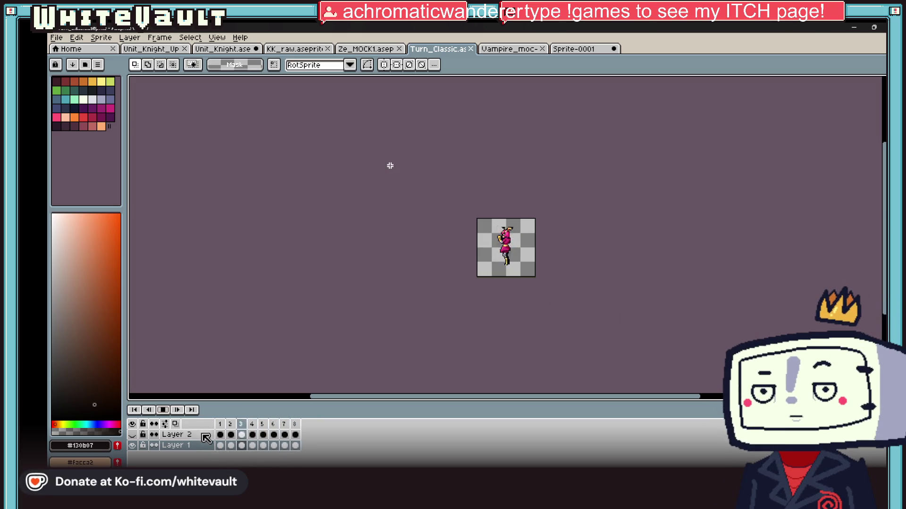
click(221, 446)
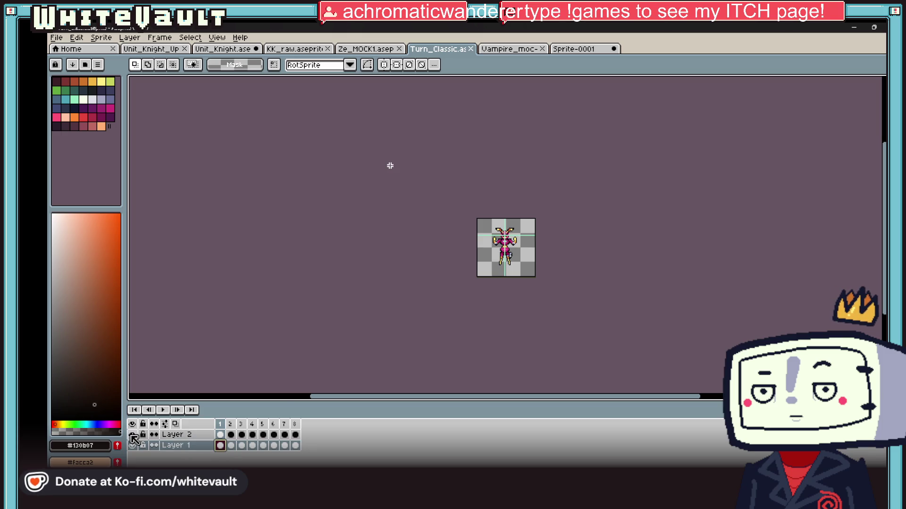
scroll(535, 230, up, 3)
scroll(456, 263, up, 2)
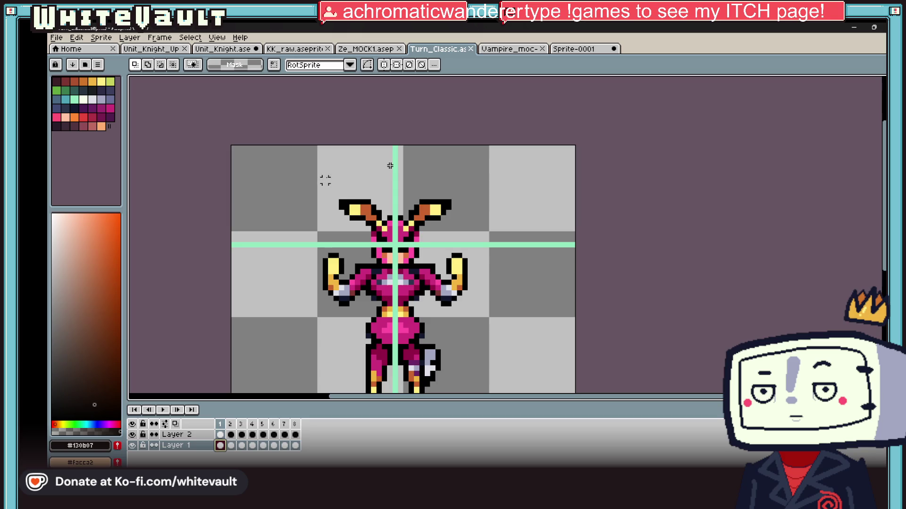
drag(326, 179, 456, 285)
key(ctrl+x)
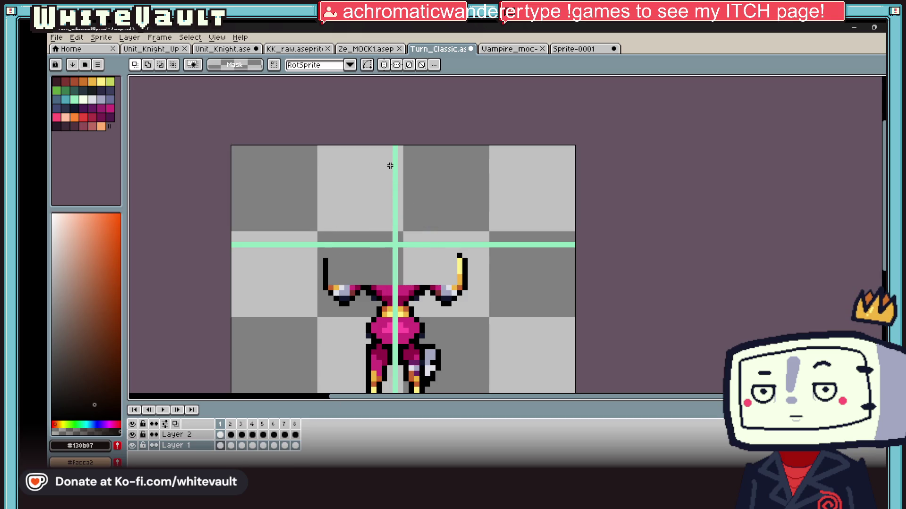
key(ctrl+v)
key(Return)
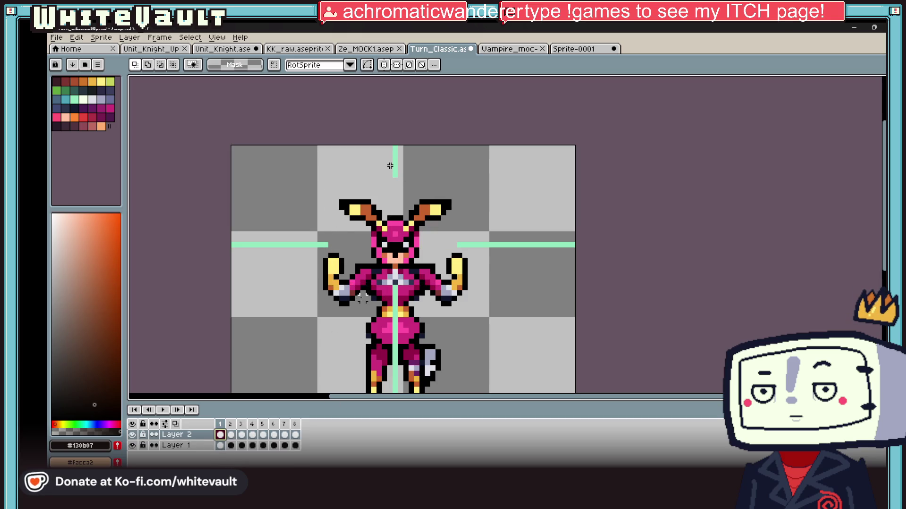
Sample the mint guide colour and extend the guide line down around the head
scroll(389, 166, up, 2)
key(i)
click(404, 102)
key(b)
mouse_move(402, 113)
mouse_down()
mouse_move(366, 184)
mouse_move(359, 270)
mouse_up()
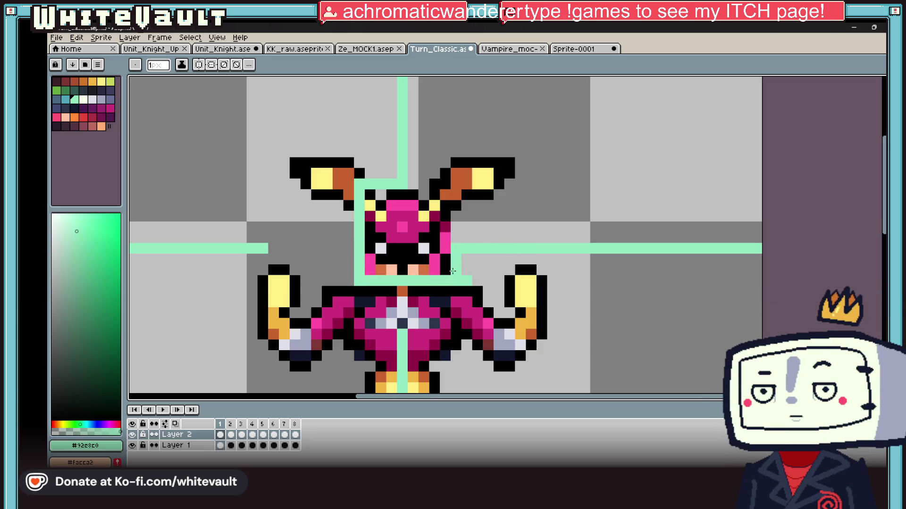
Fill the mint box corner, erase a stray mint pixel, and draw the line closing the head box
click(456, 184)
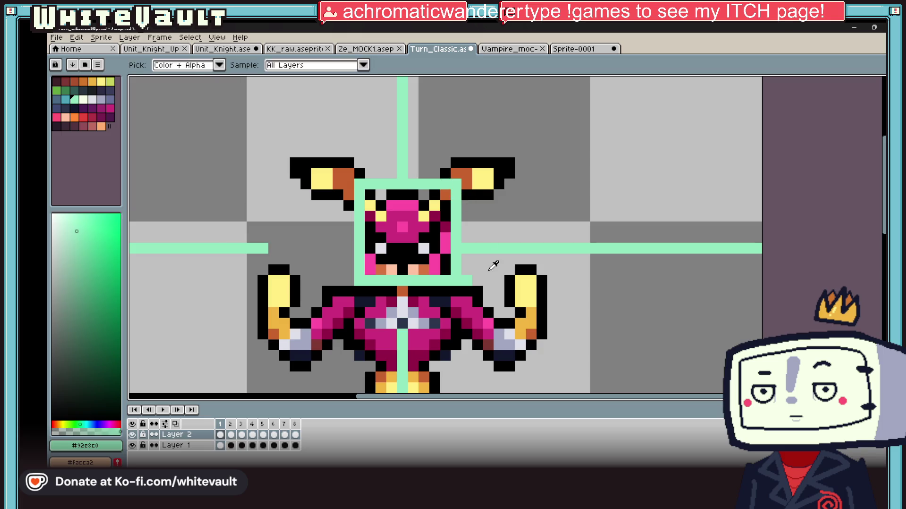
alt+click(491, 263)
click(466, 280)
alt+click(363, 241)
drag(363, 243, 278, 243)
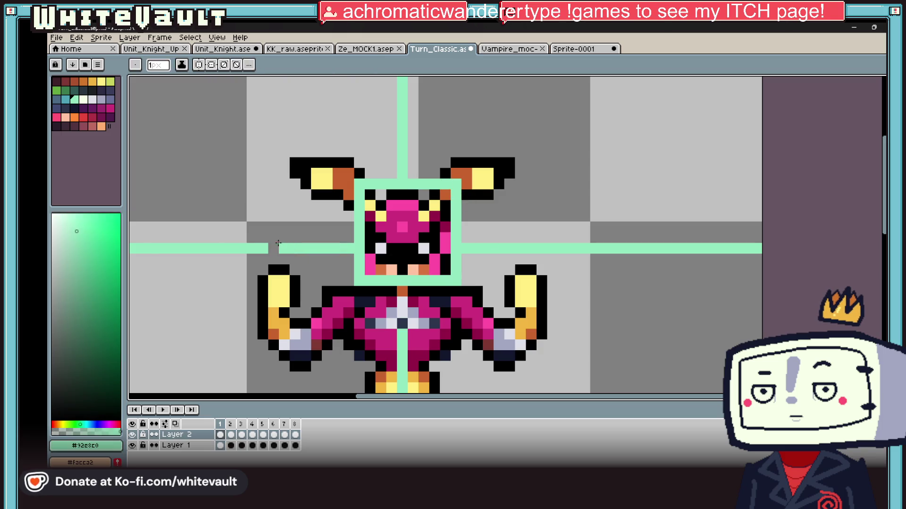
Check frames 4 and 8, then return to frame 1 on Layer 2
scroll(394, 311, down, 4)
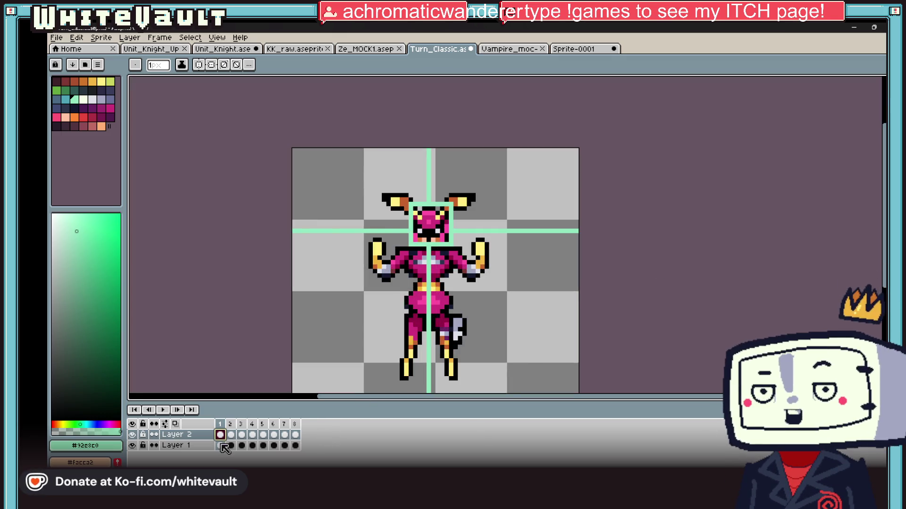
key(Right)
key(Right)
key(Right)
key(Right)
key(Right)
key(Right)
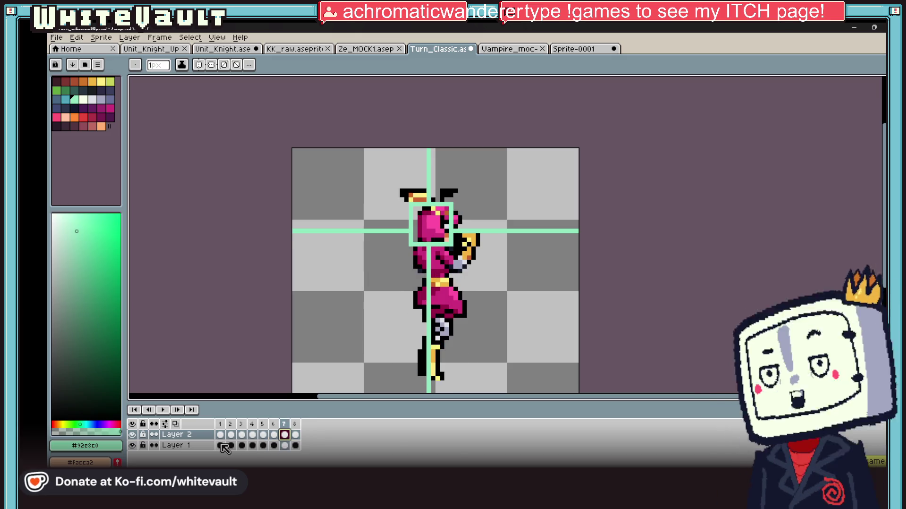
key(Right)
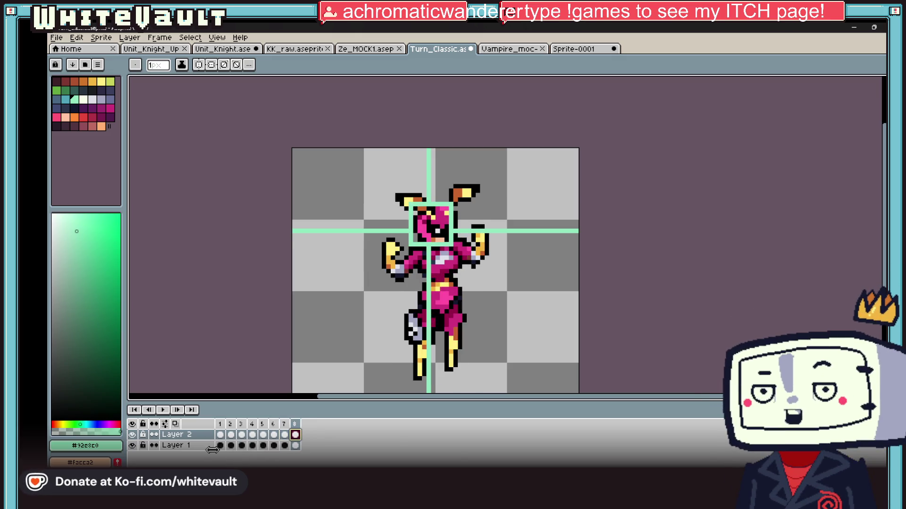
click(221, 446)
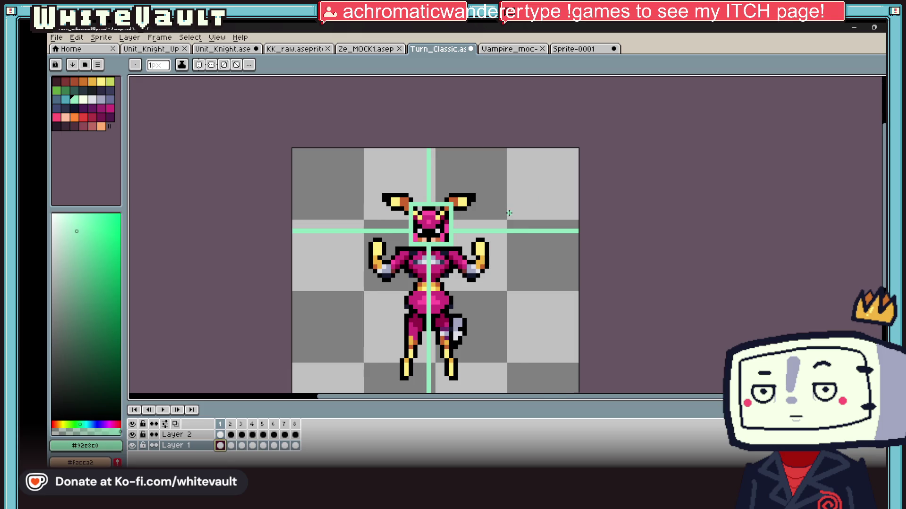
drag(509, 213, 514, 206)
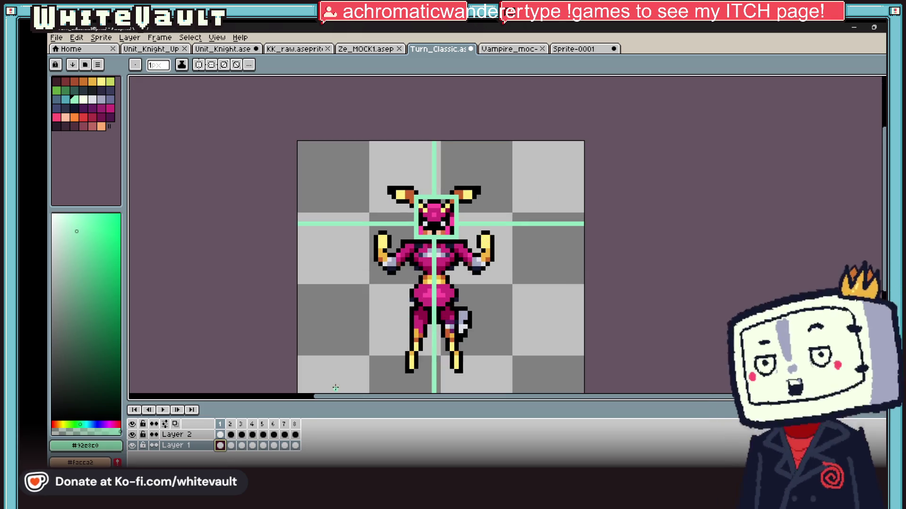
key(Up)
scroll(430, 230, up, 1)
scroll(430, 230, up, 1)
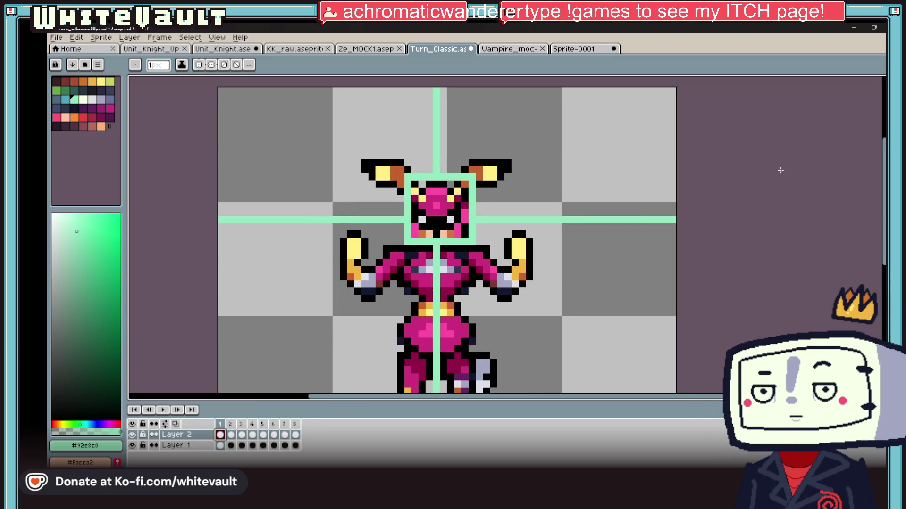
Lower the Layer 2 collar and chest one pixel, then preview the animation
key(m)
scroll(408, 235, up, 1)
drag(398, 223, 546, 283)
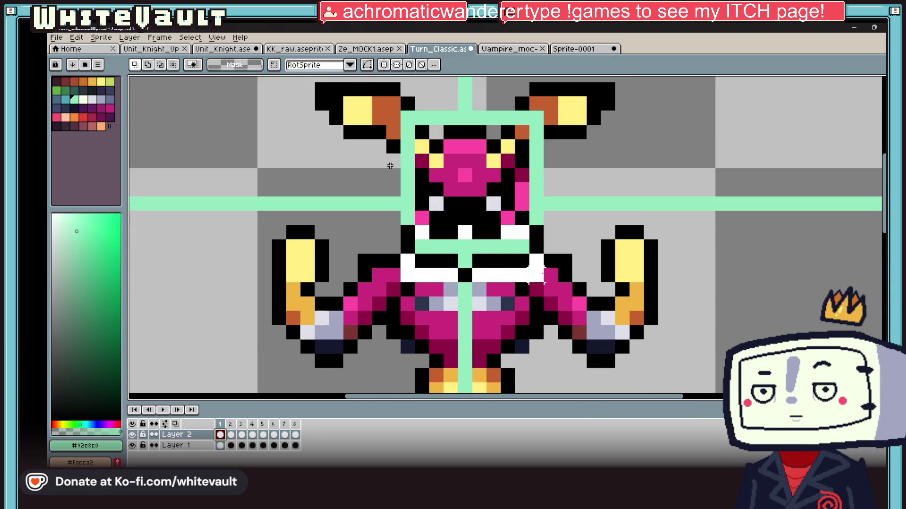
key(Down)
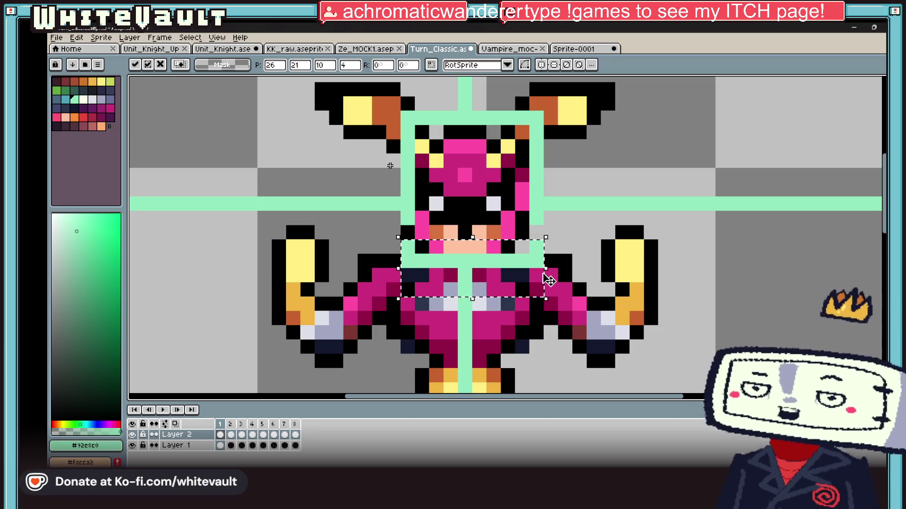
key(ctrl+d)
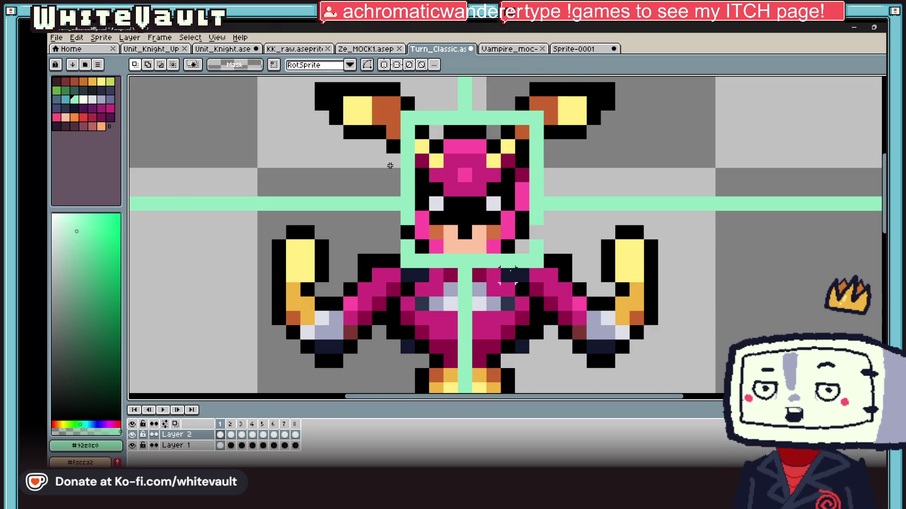
key(b)
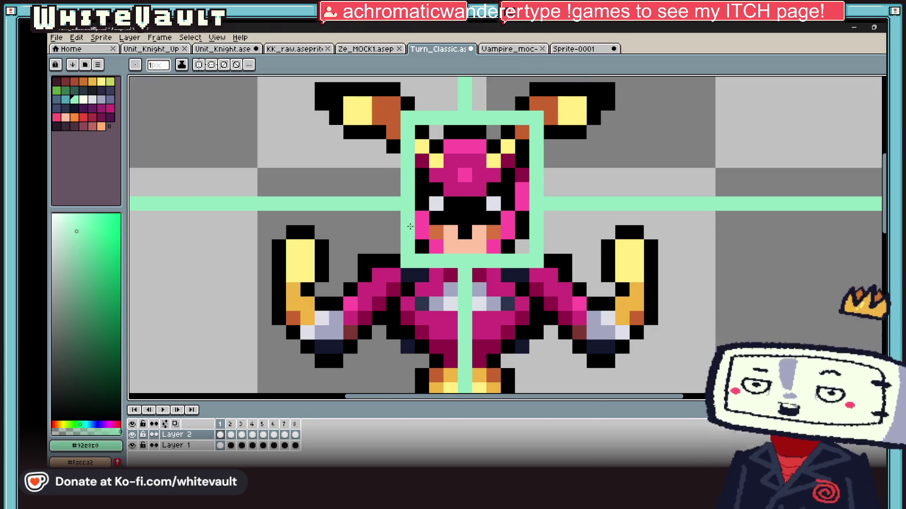
scroll(409, 229, down, 4)
key(Return)
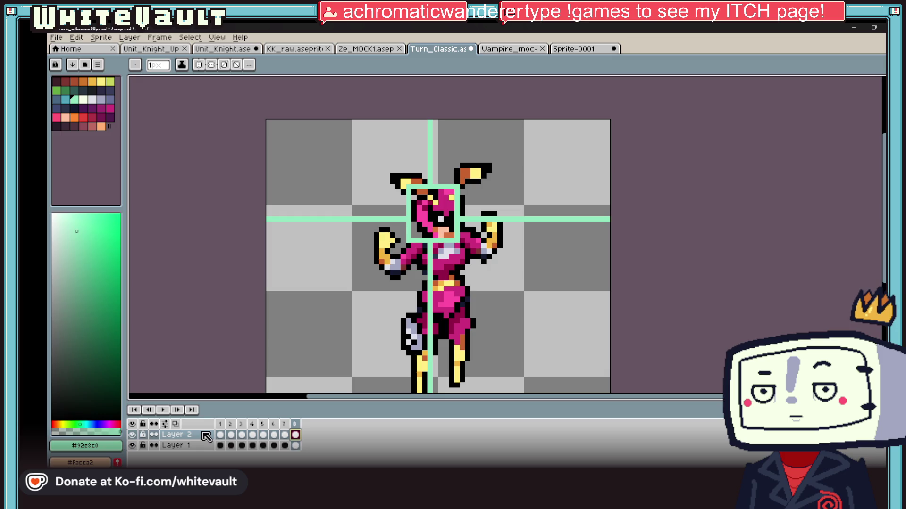
Select the frame 2 sprite on Layer 1 and shift it one pixel left
click(231, 445)
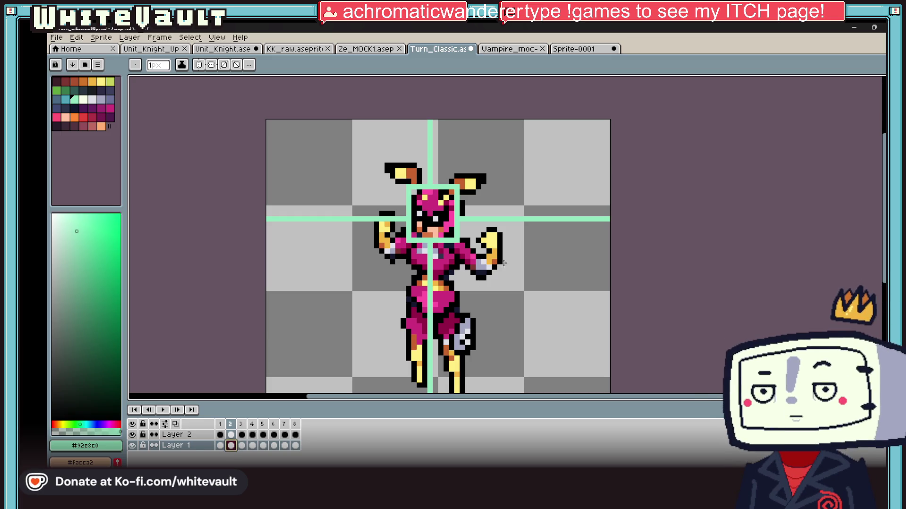
key(m)
scroll(610, 239, down, 1)
drag(593, 92, 263, 437)
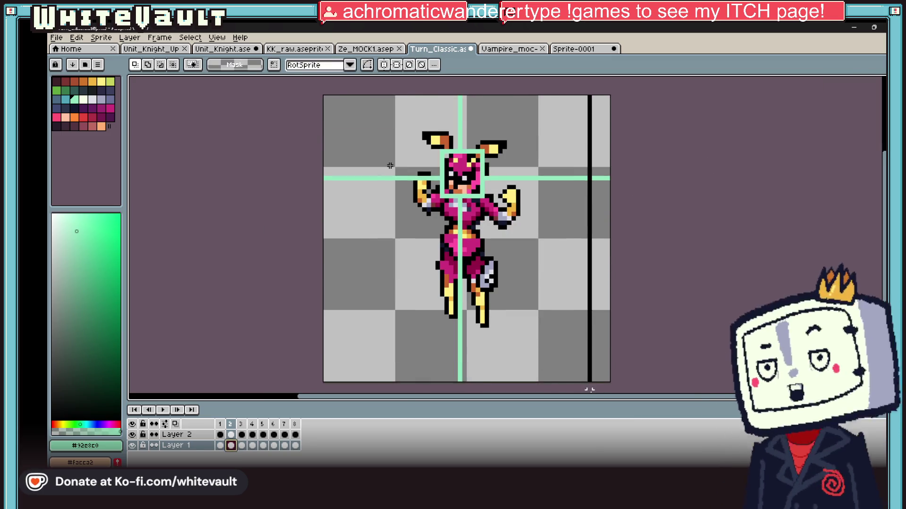
key(Left)
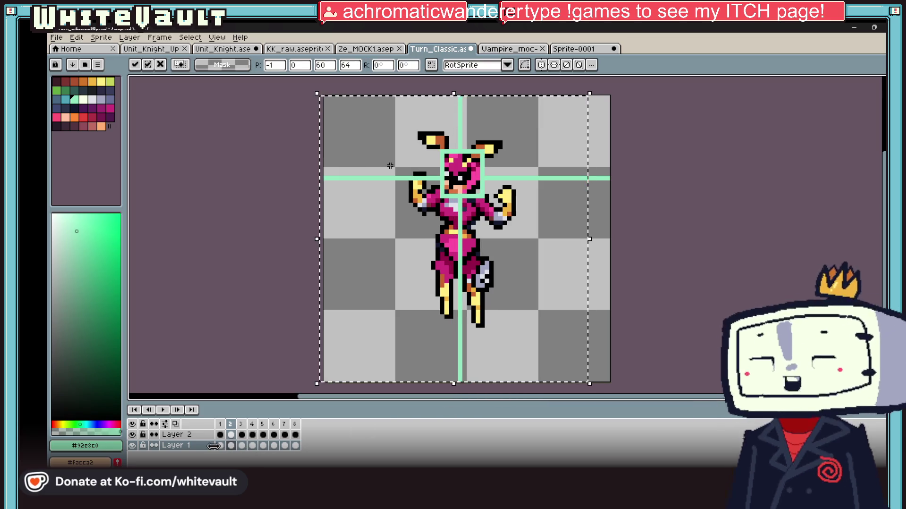
key(Return)
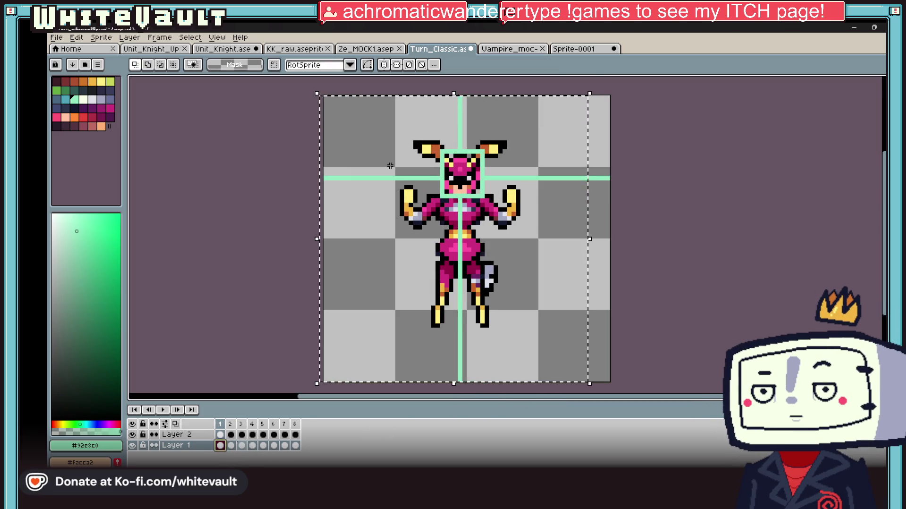
Select the frame 1 sprite and move it down one pixel
click(241, 446)
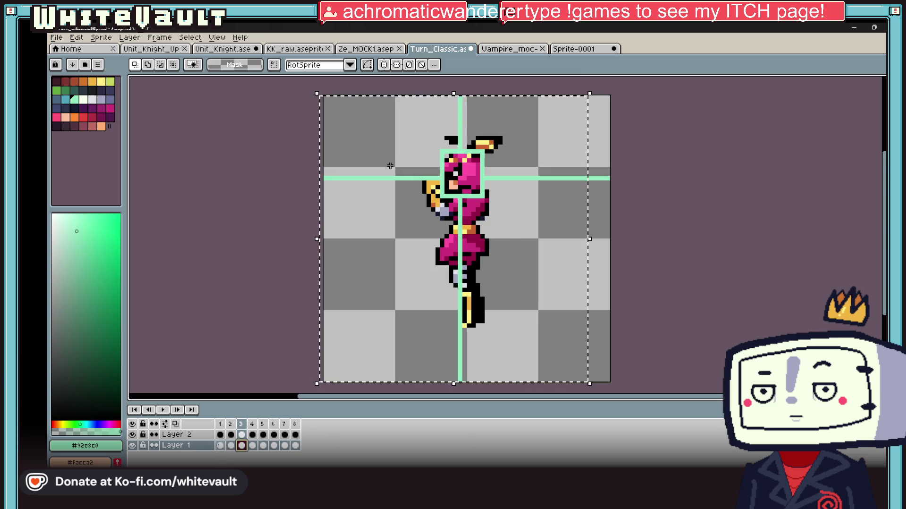
key(Home)
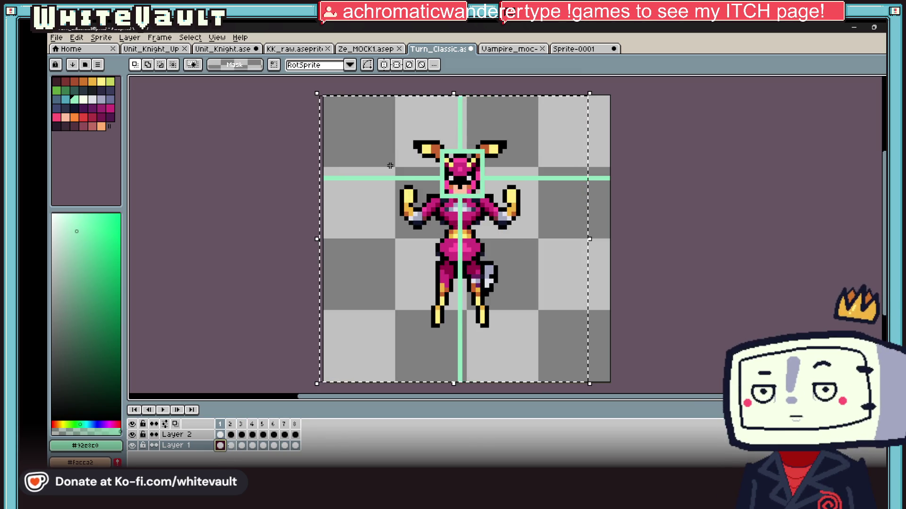
drag(367, 100, 594, 374)
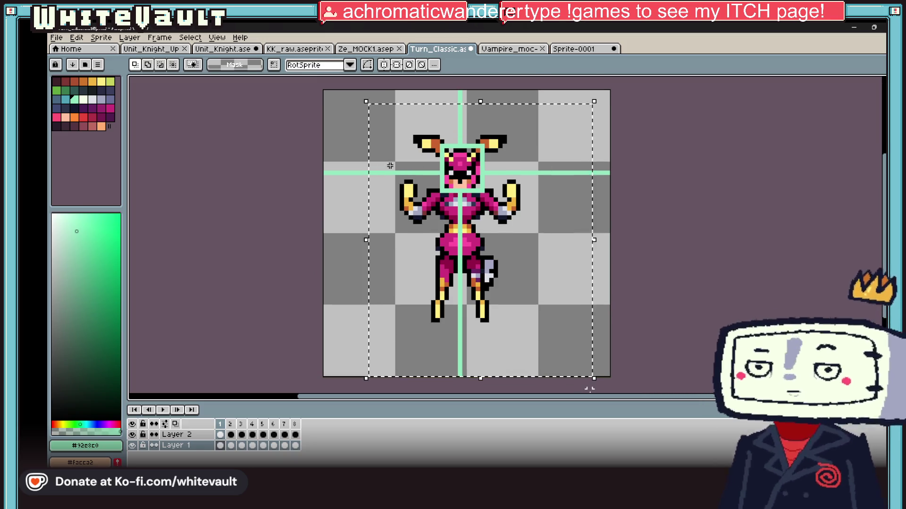
key(Down)
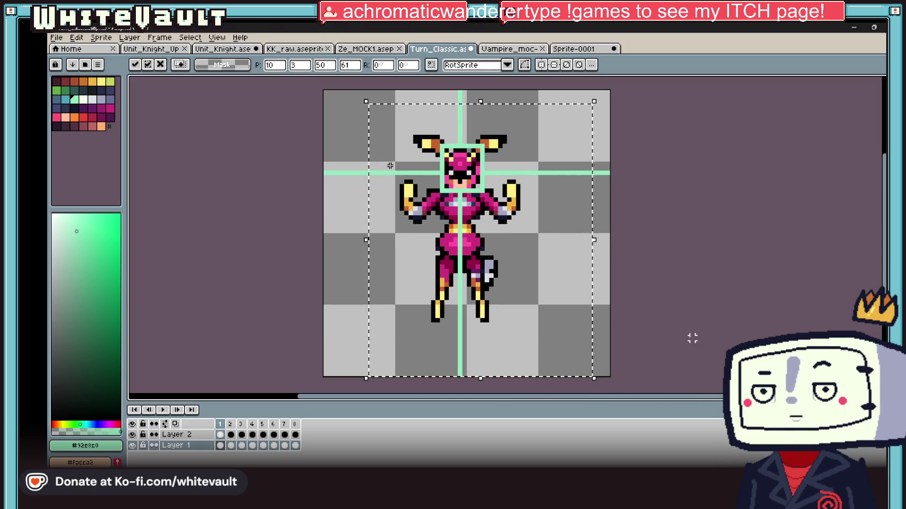
key(ctrl+d)
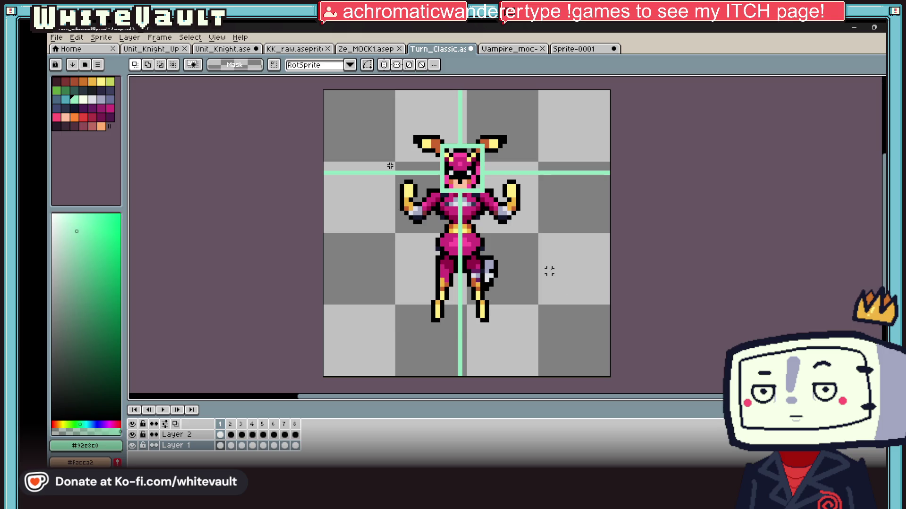
Select the upper torso area on Layer 2 and switch to the pencil
scroll(458, 267, up, 1)
click(177, 434)
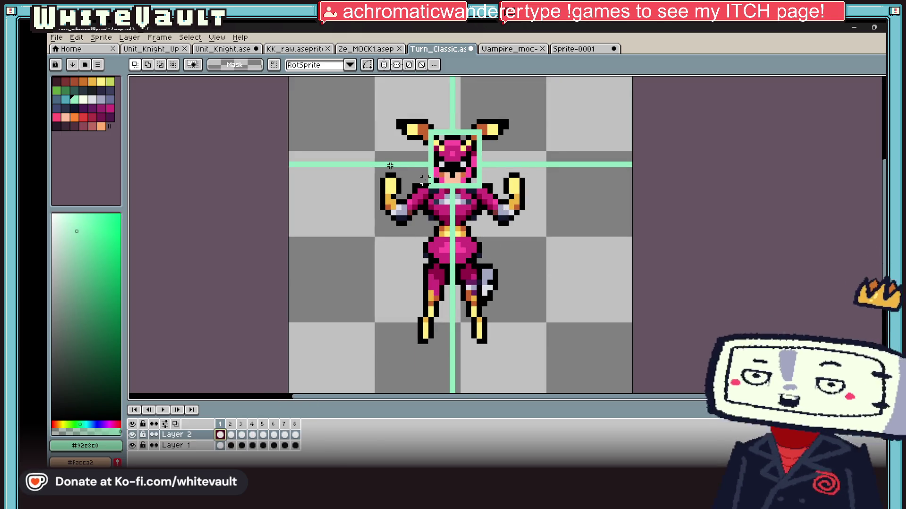
drag(415, 175, 511, 239)
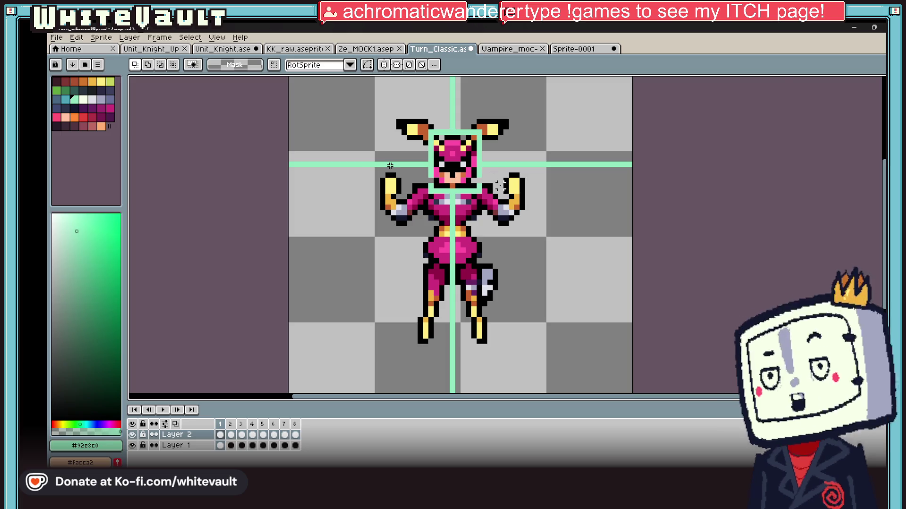
scroll(474, 189, up, 3)
key(b)
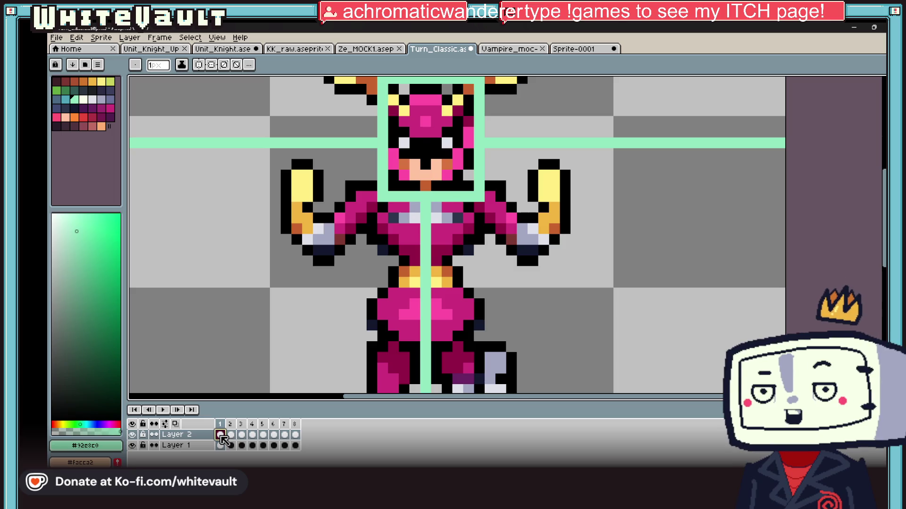
Preview the animation, stopping playback on Layer 1's frame 1
key(Return)
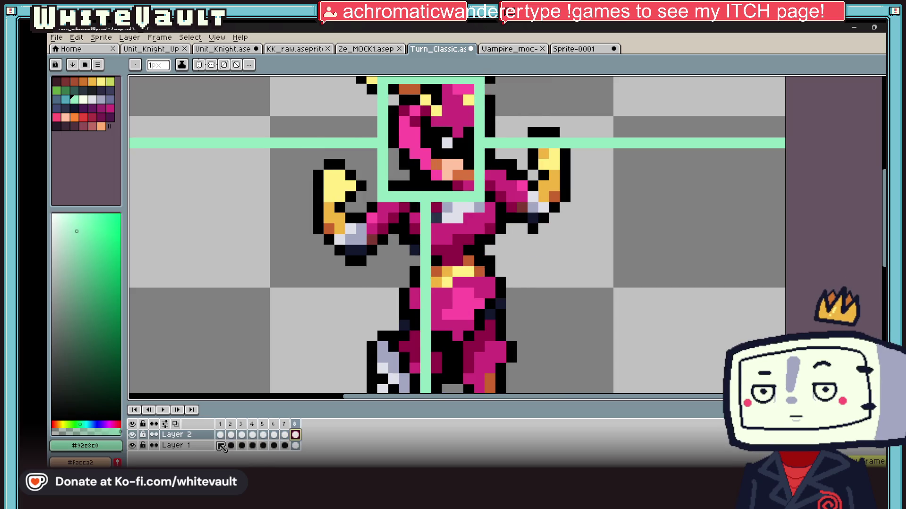
click(219, 446)
scroll(466, 248, down, 5)
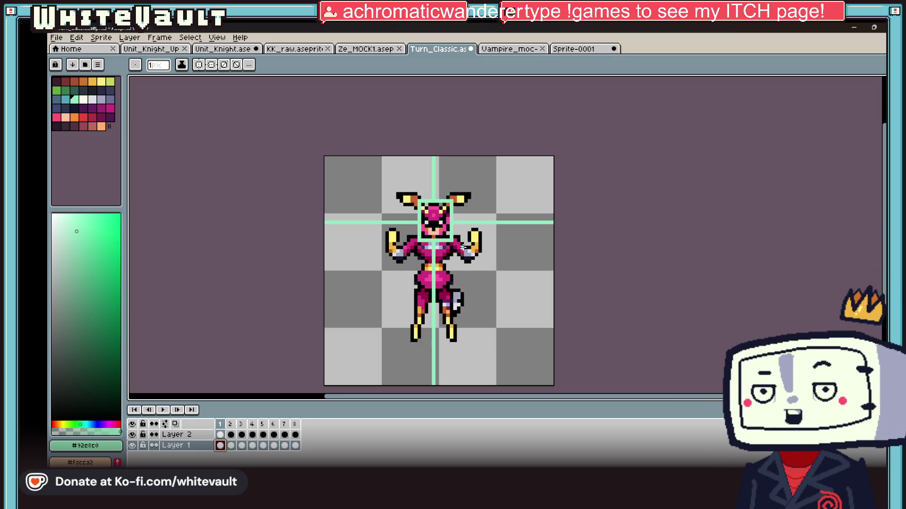
scroll(409, 220, up, 1)
Try shifting the left horn and arm outward, then undo it and deselect
key(m)
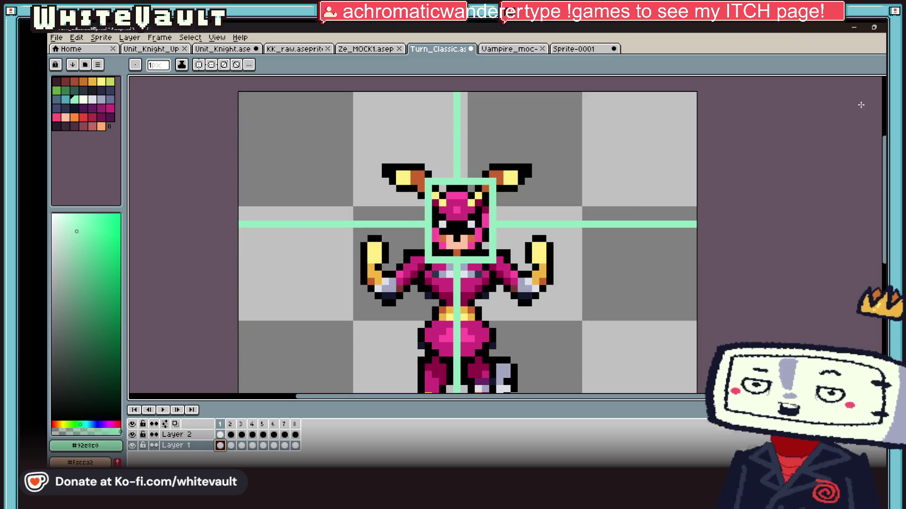
drag(380, 162, 441, 294)
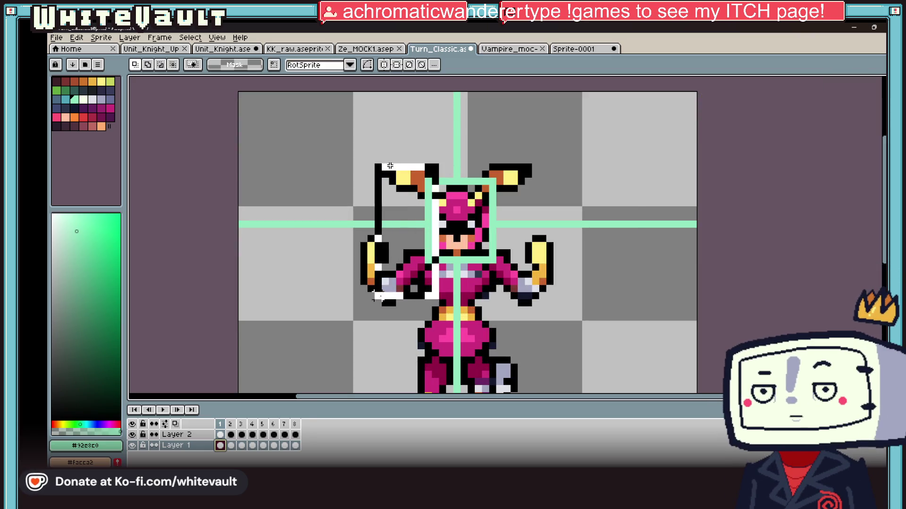
drag(386, 285, 378, 285)
click(571, 295)
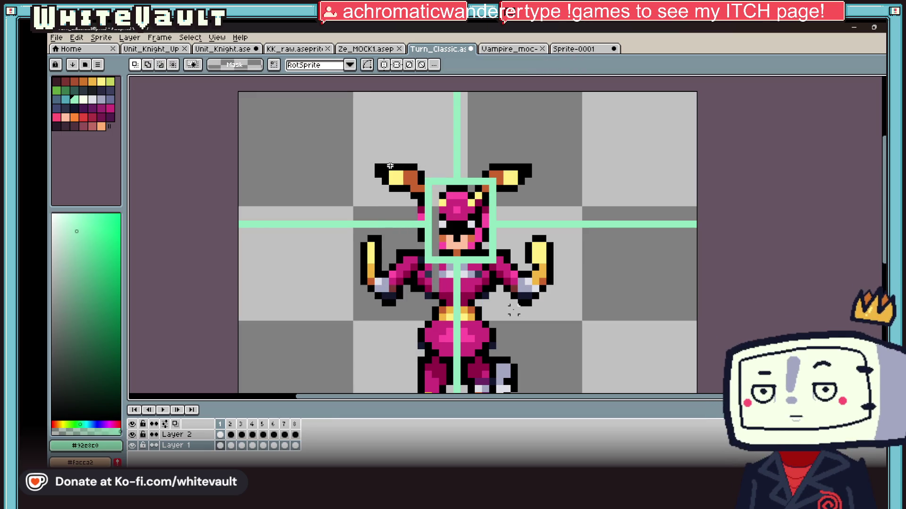
key(ctrl+z)
key(ctrl+z)
click(220, 434)
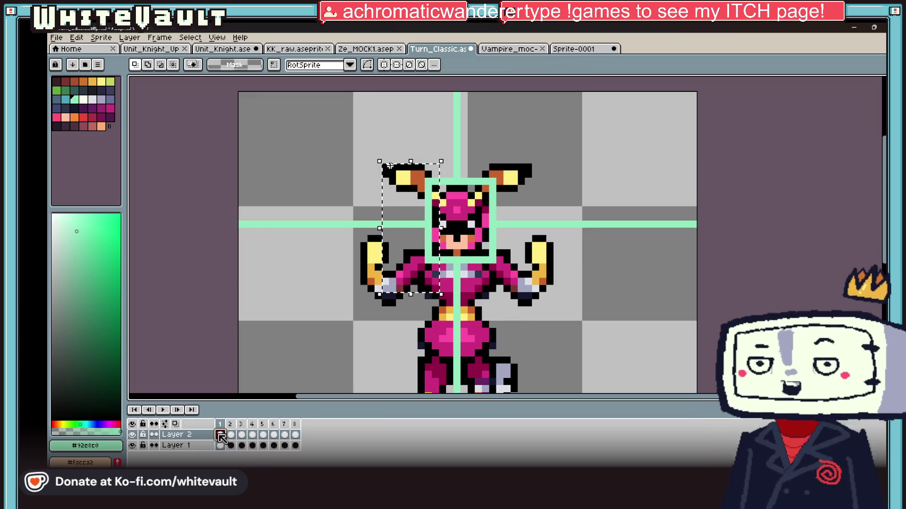
key(ctrl+d)
scroll(439, 168, up, 1)
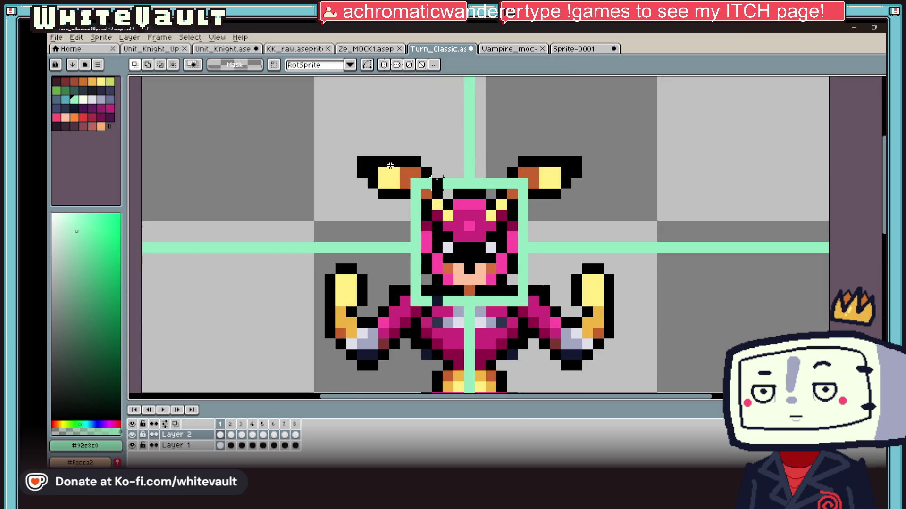
key(b)
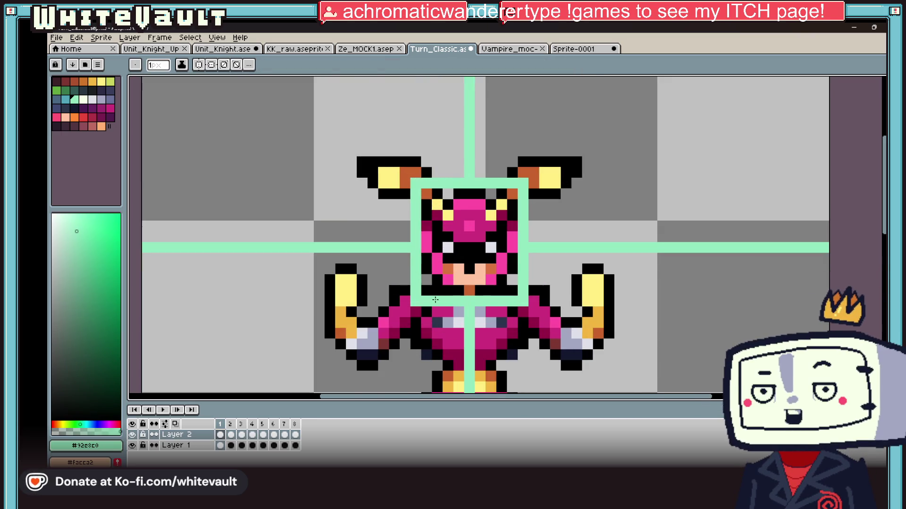
Play the turnaround again and stop it back on frame 1
scroll(435, 300, down, 2)
scroll(489, 218, up, 1)
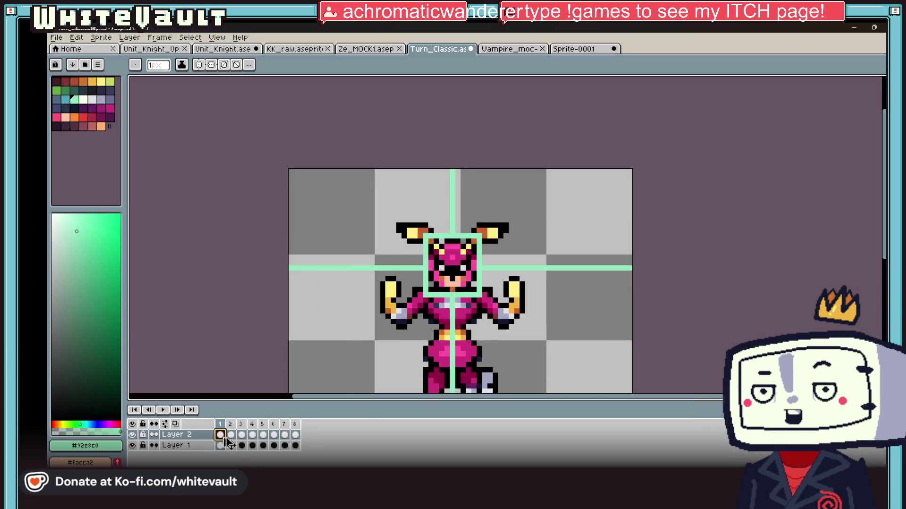
key(Return)
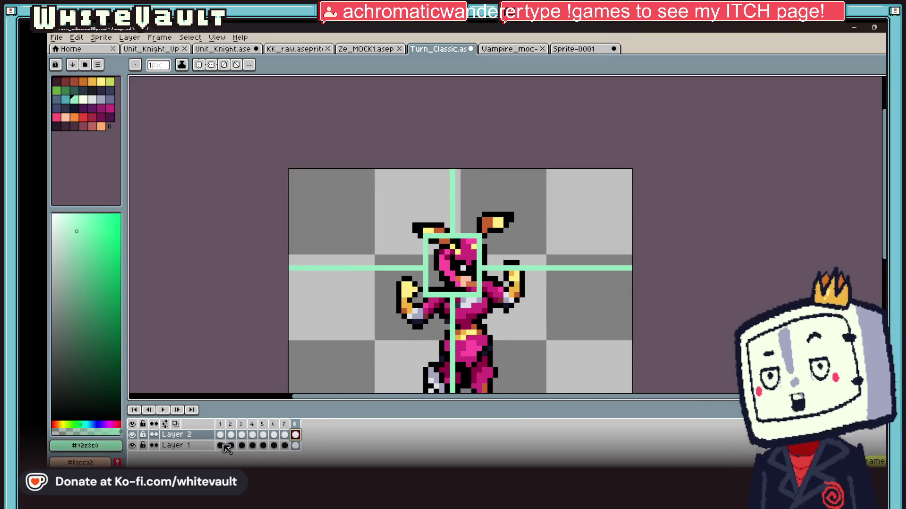
click(222, 445)
Go to Layer 1's frame 3 pose and nudge it one pixel left
key(w)
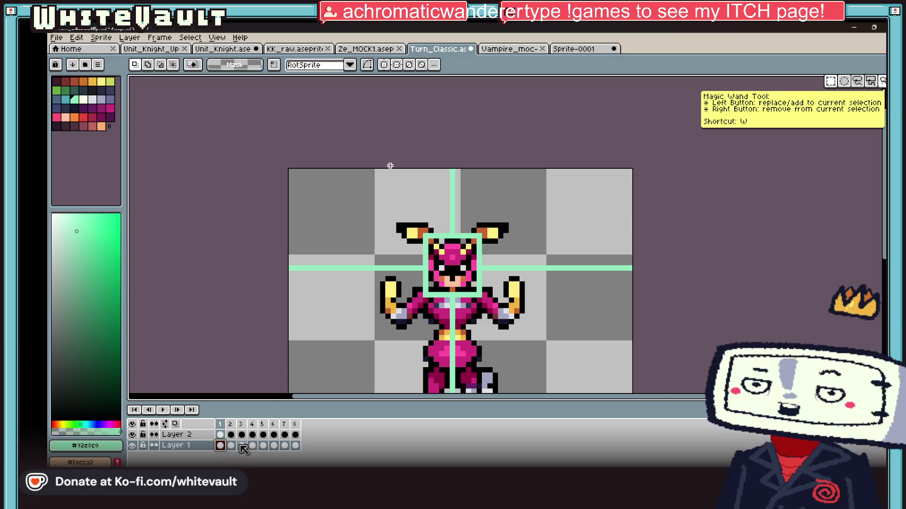
key(Right)
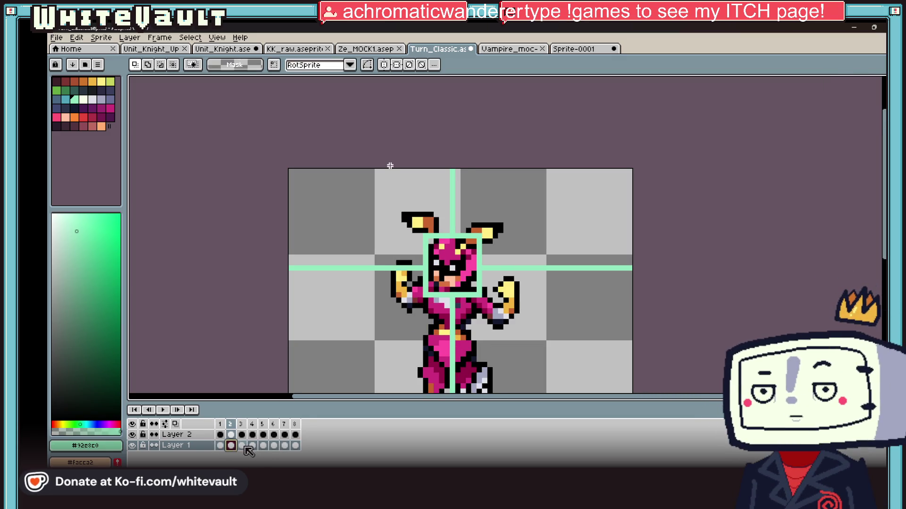
click(245, 447)
scroll(234, 191, down, 2)
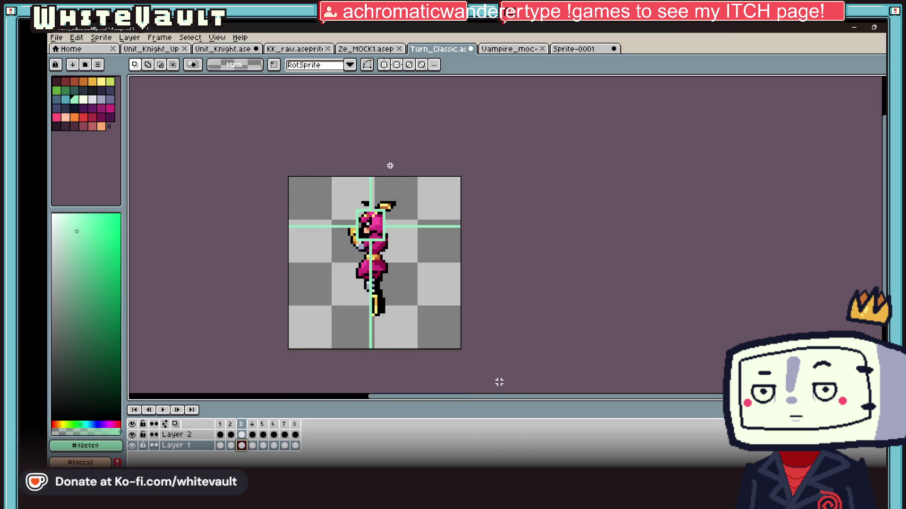
key(Left)
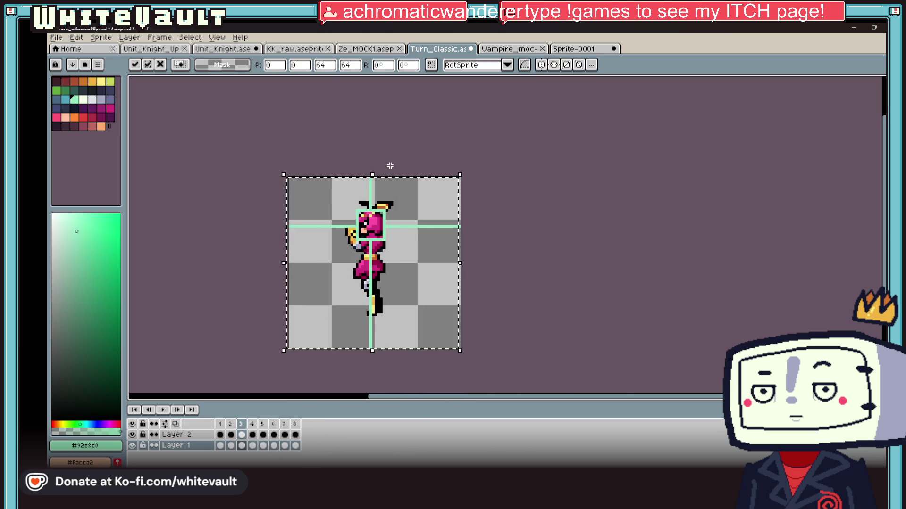
Commit the frame 3 nudge, compare with frame 4, and nudge the pose down
scroll(387, 289, up, 1)
click(230, 445)
click(241, 445)
key(period)
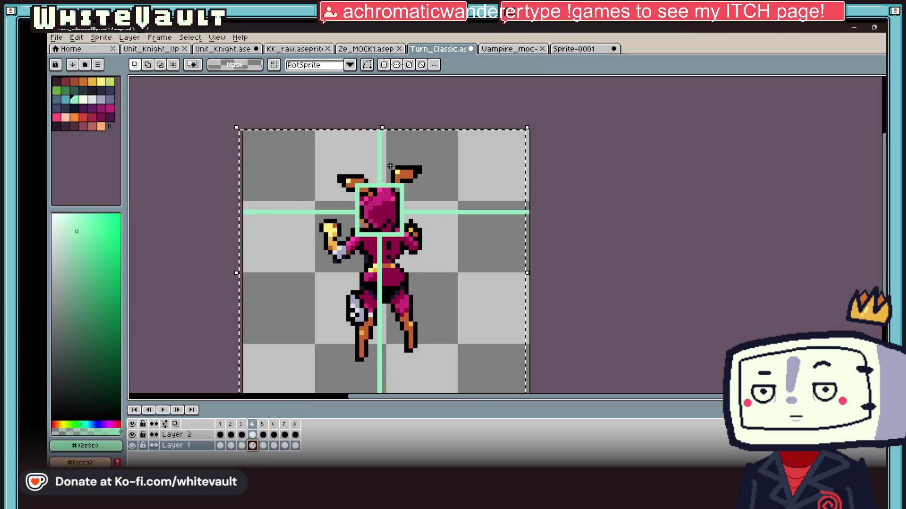
key(comma)
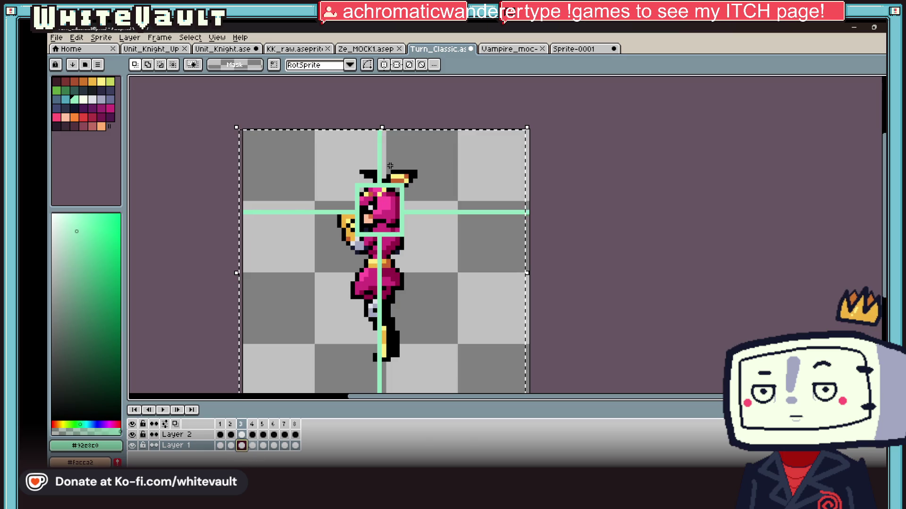
key(period)
key(Down)
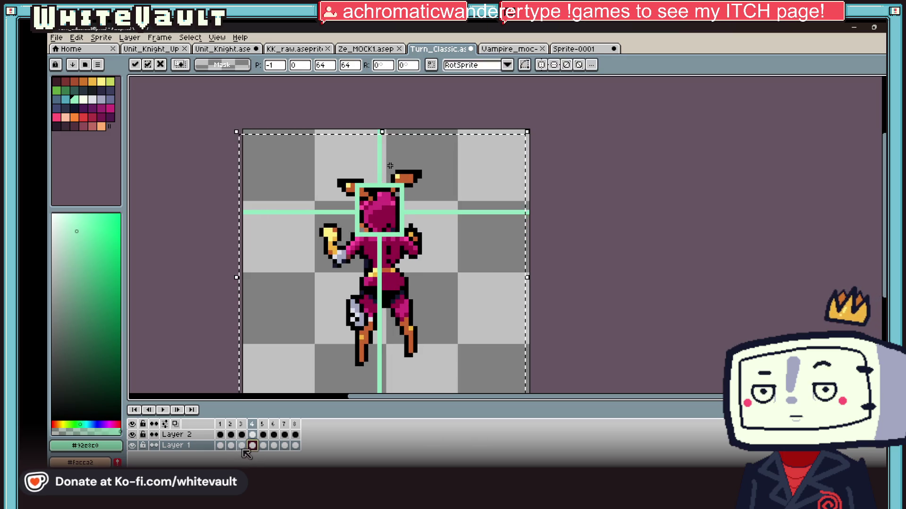
click(241, 446)
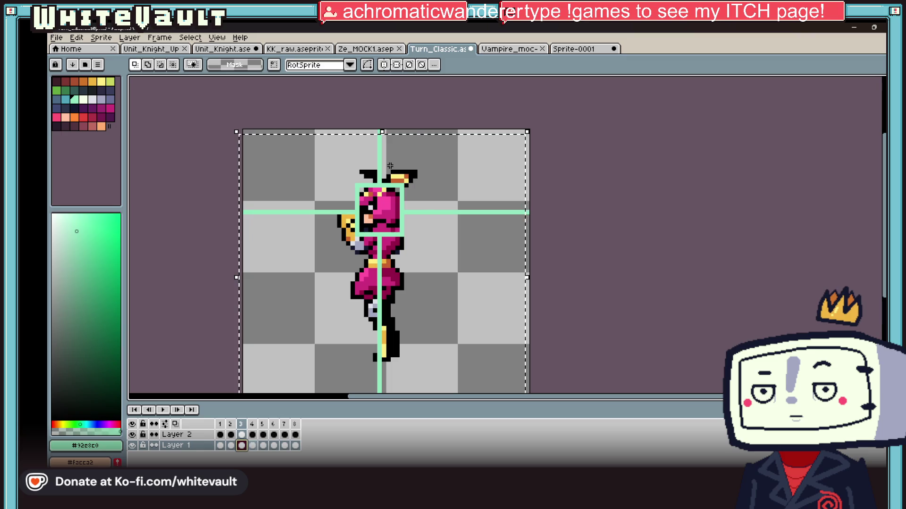
Compare frames 3 and 4, then nudge the frame 3 pose down one pixel
key(comma)
key(period)
key(period)
key(comma)
key(period)
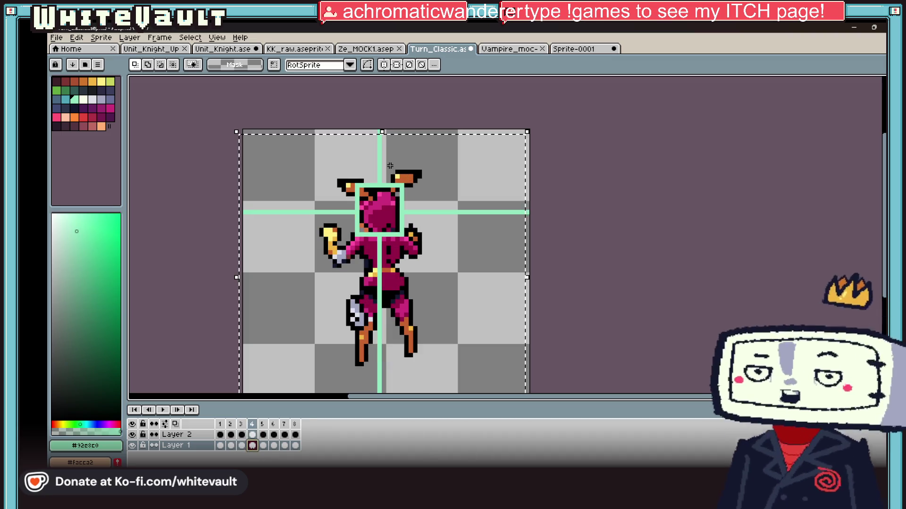
key(comma)
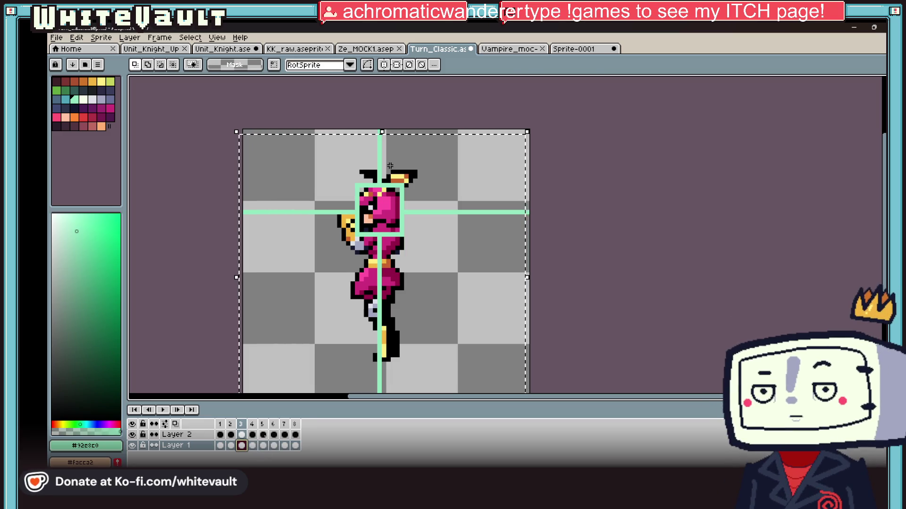
key(Down)
Nudge the frame 2 pose down one pixel and review frames 1 through 5
click(231, 445)
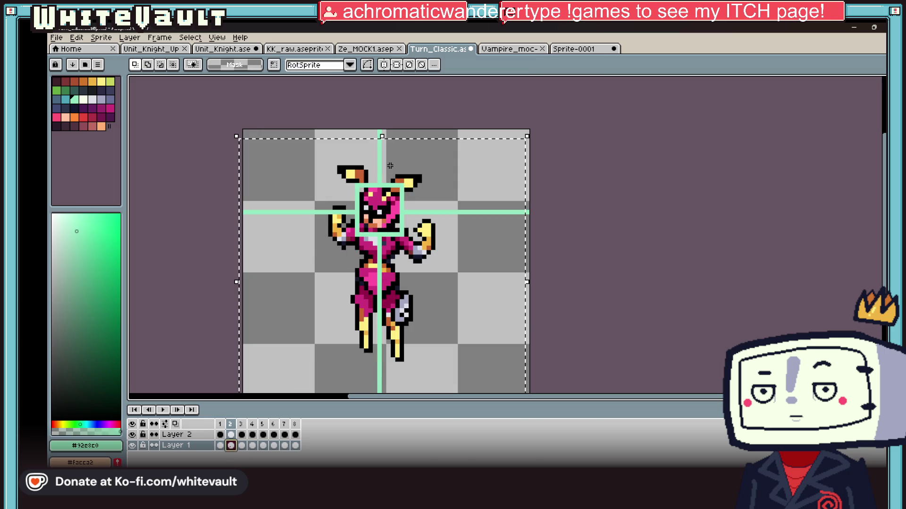
key(Down)
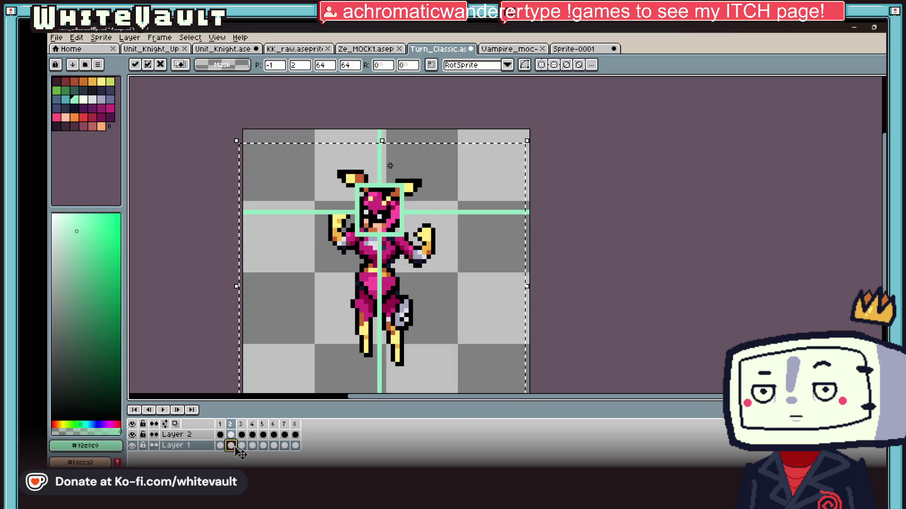
click(220, 445)
click(231, 445)
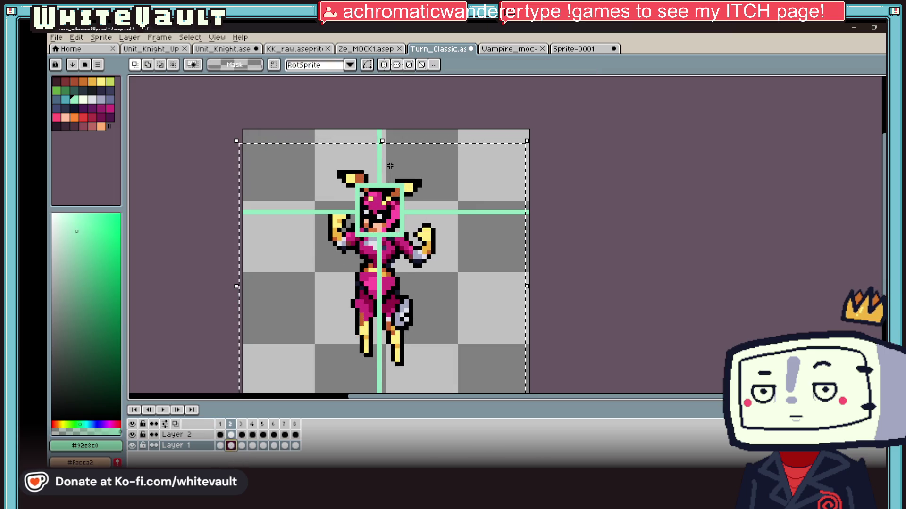
click(242, 445)
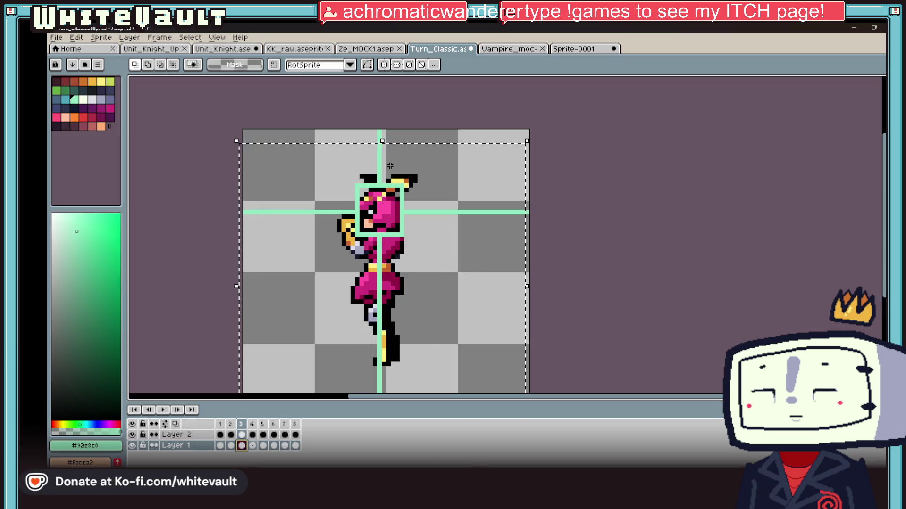
click(252, 446)
click(263, 445)
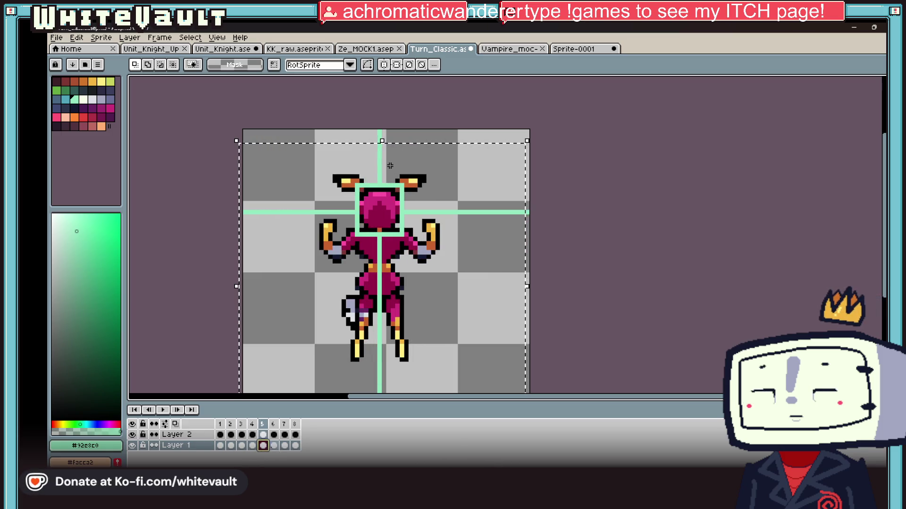
click(273, 445)
Shift the frame 6 pose two pixels left and one pixel down
key(Left)
key(Left)
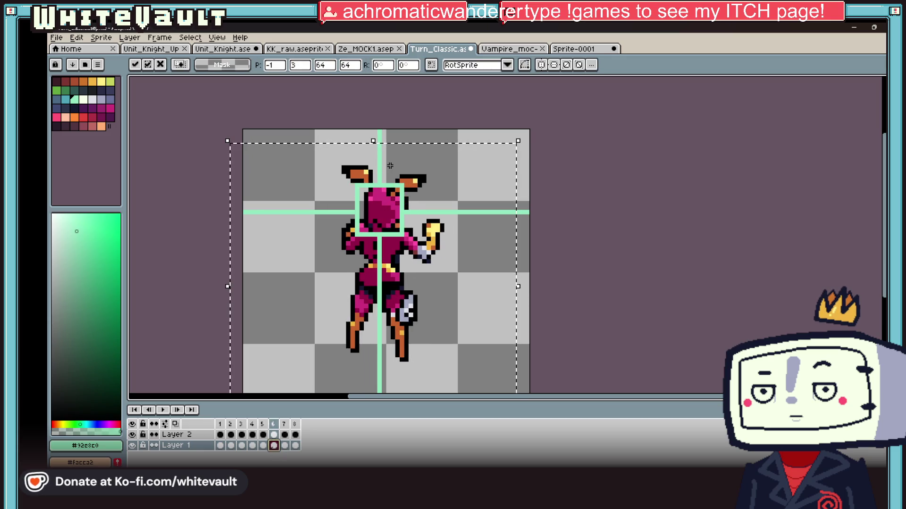
key(Left)
key(Down)
click(264, 446)
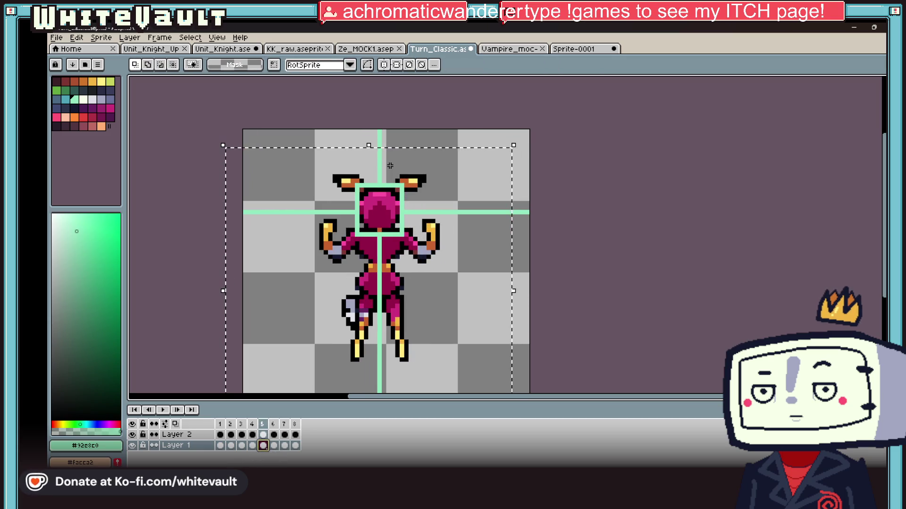
key(period)
key(period)
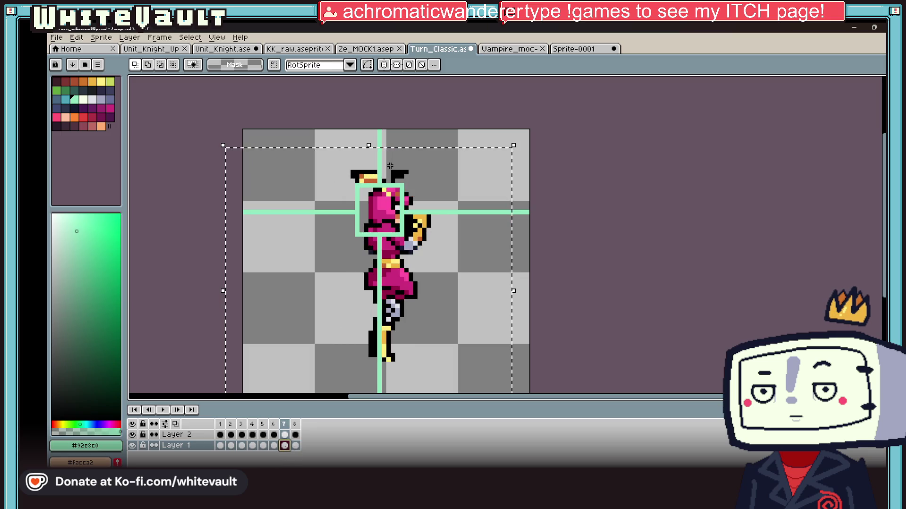
Shift the frame 7 pose left and down one pixel
key(Left)
key(Left)
key(Down)
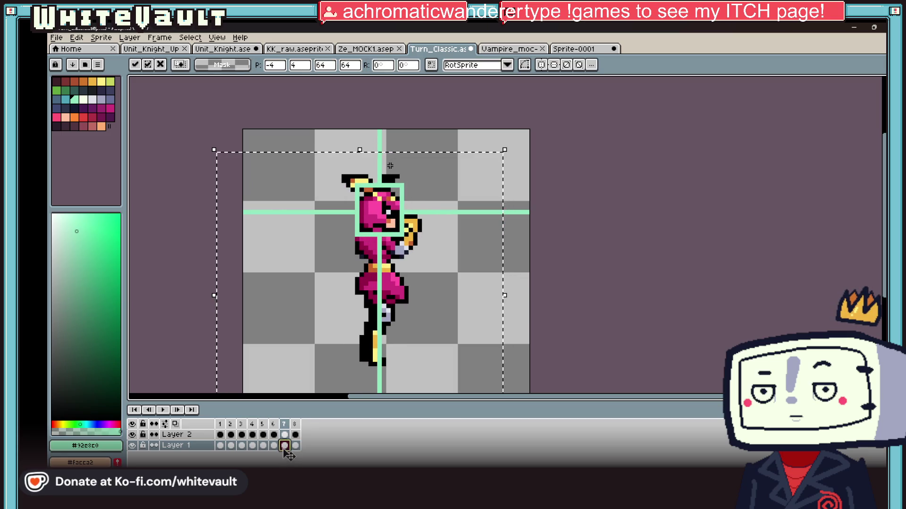
click(274, 445)
click(285, 445)
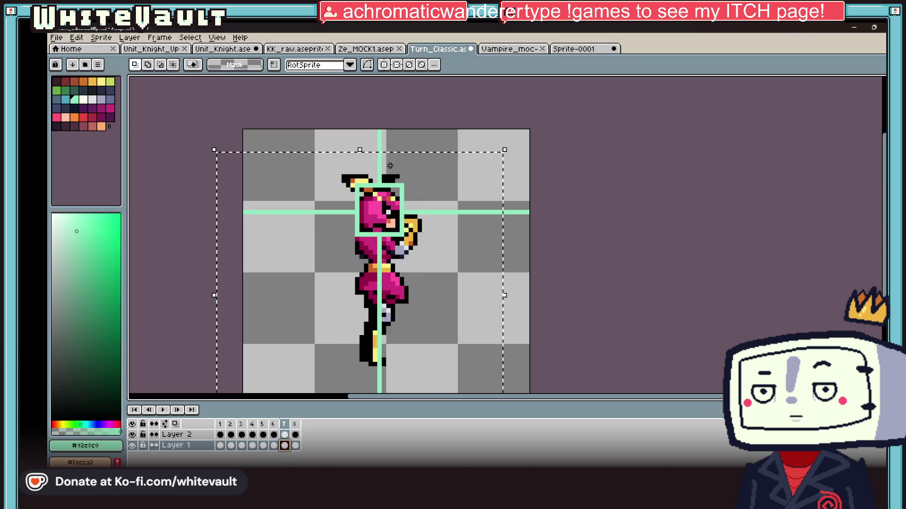
Shift the frame 8 pose left and down, then hide Layer 2's green guides
click(295, 446)
key(Left)
key(Left)
key(Left)
key(Left)
key(Down)
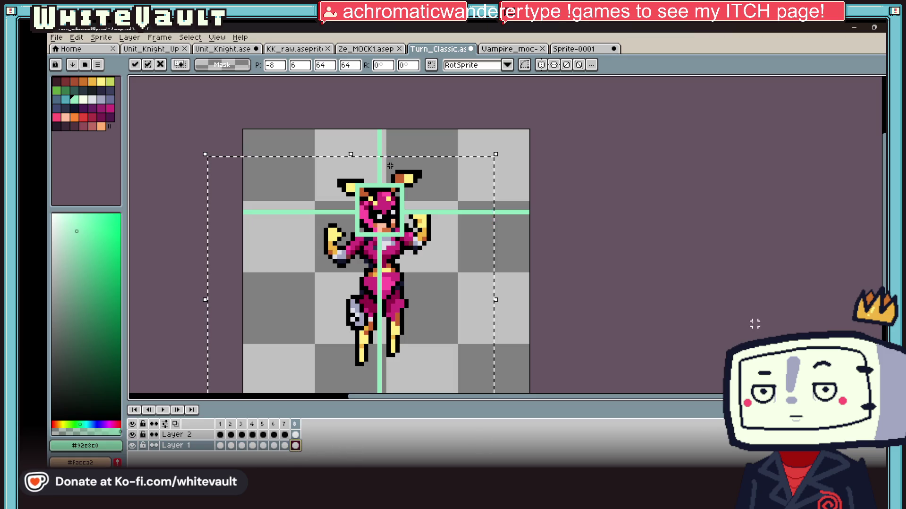
key(Return)
click(132, 434)
scroll(490, 256, down, 6)
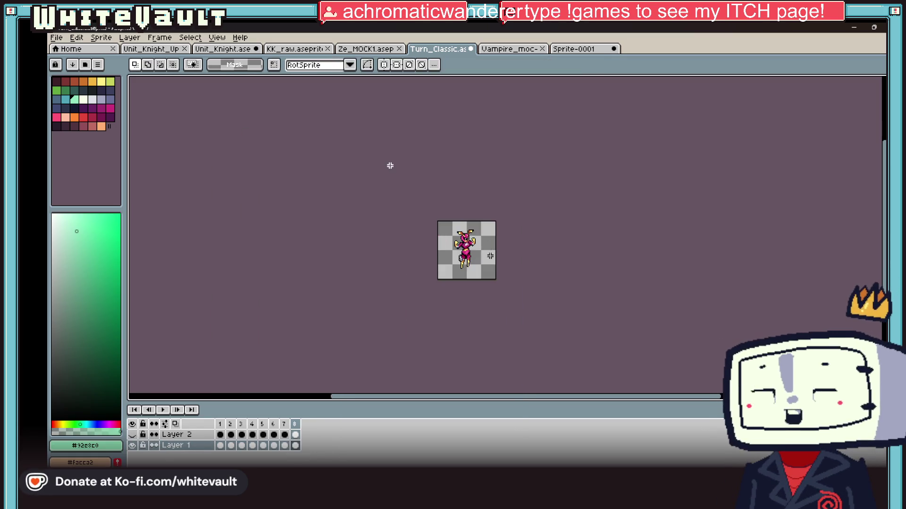
Loop the Turn_Classic animation preview, then glance at another open sprite
scroll(494, 266, up, 3)
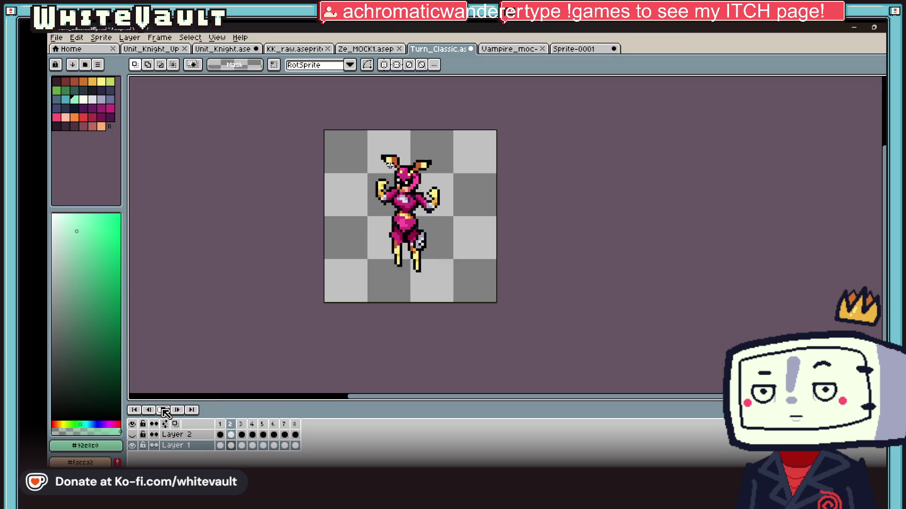
key(Return)
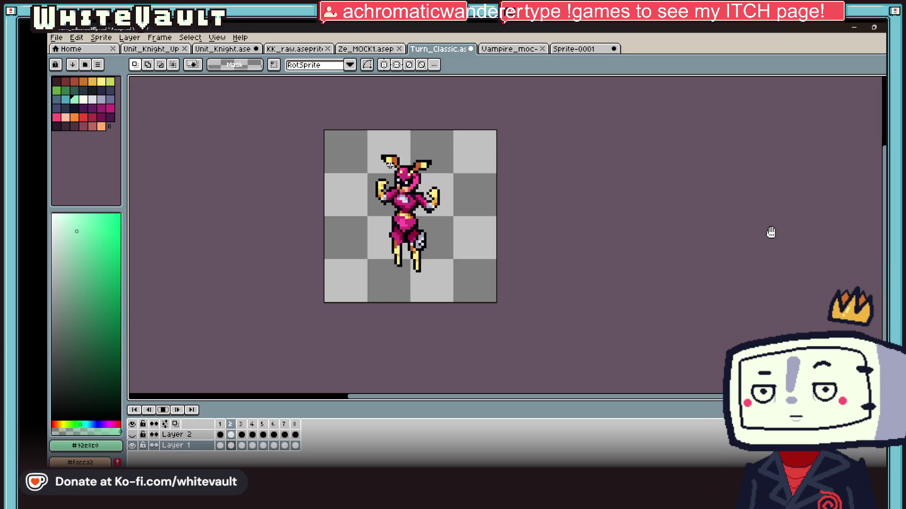
click(383, 48)
Return to Turn_Classic, stop playback on frame 1, and save the sprite
click(444, 48)
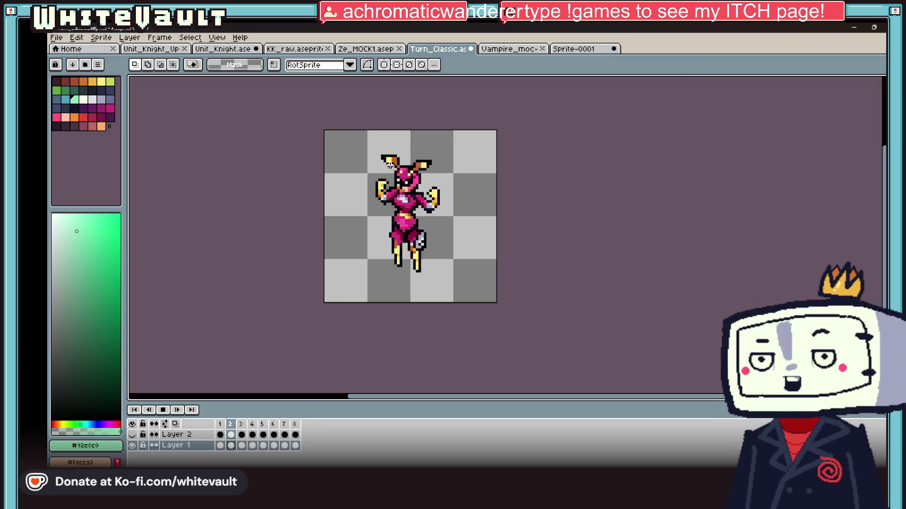
click(166, 409)
click(56, 37)
click(96, 82)
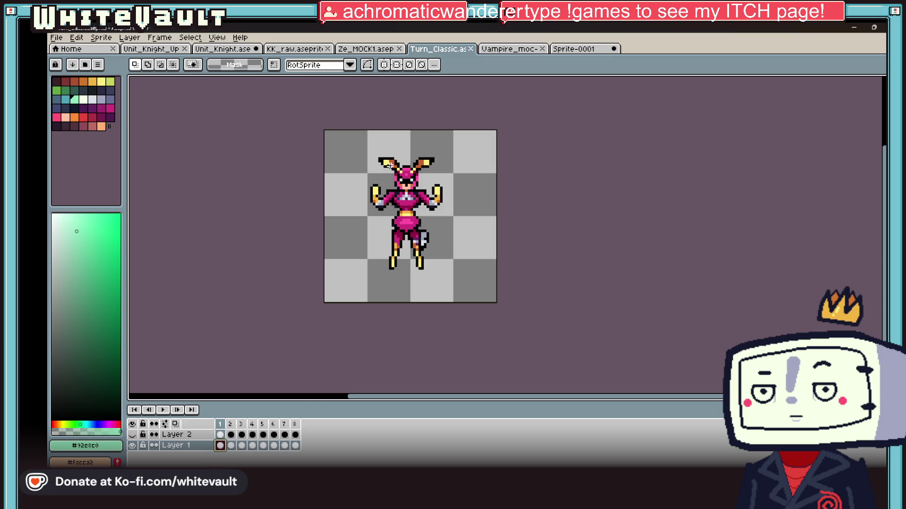
Add frame 9 and paste the front-facing knight sprite into it
key(m)
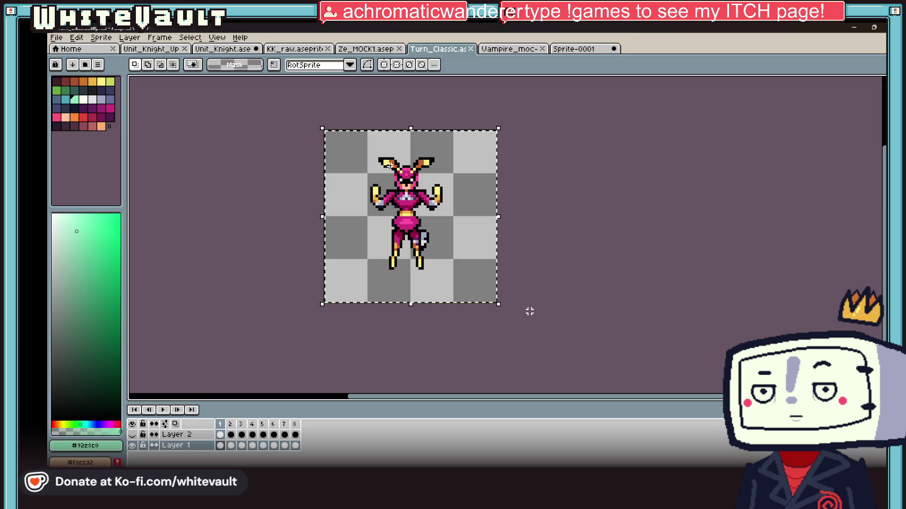
click(294, 424)
key(alt+n)
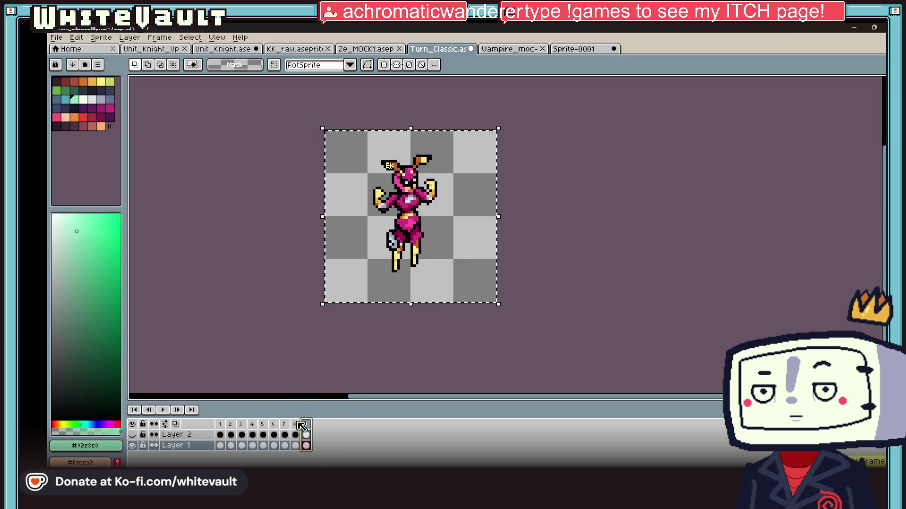
key(Delete)
key(ctrl+v)
click(295, 446)
key(Return)
Add frames 10–12 repeating the front pose and select frames 9–12
key(alt+n)
key(alt+n)
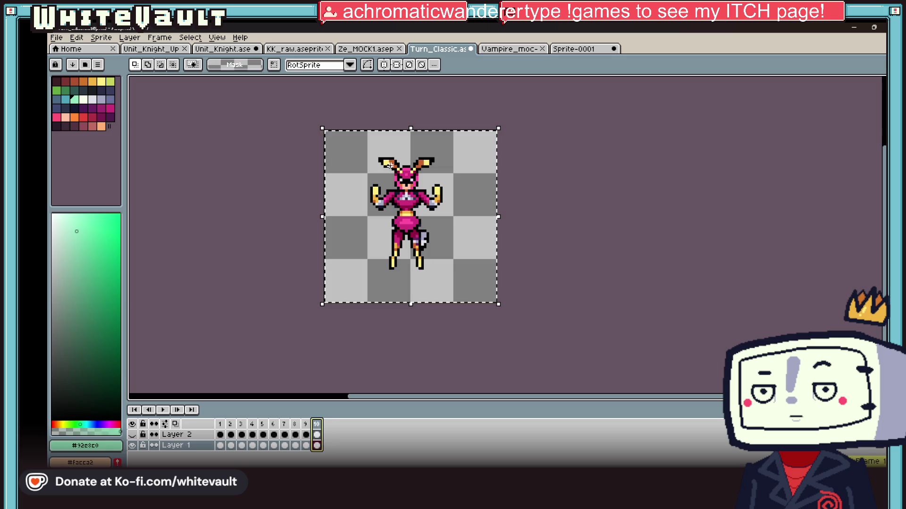
key(alt+n)
drag(306, 424, 338, 424)
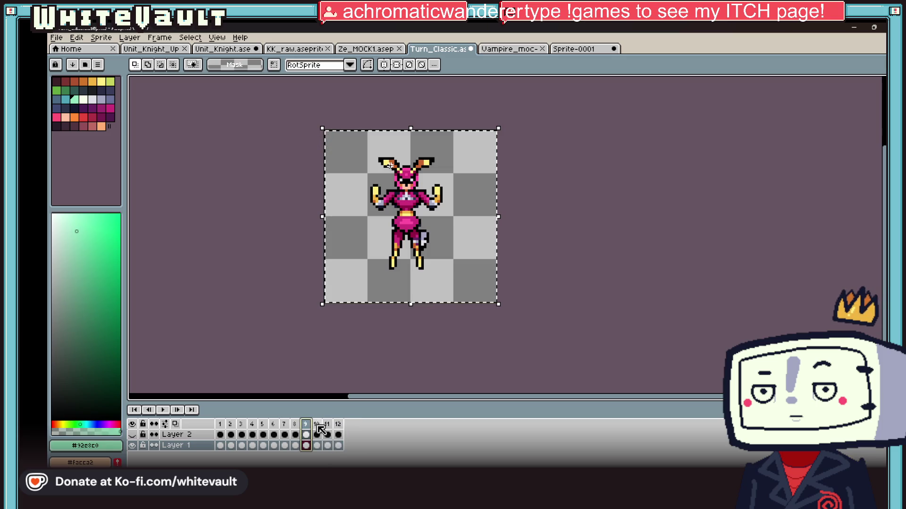
right_click(338, 424)
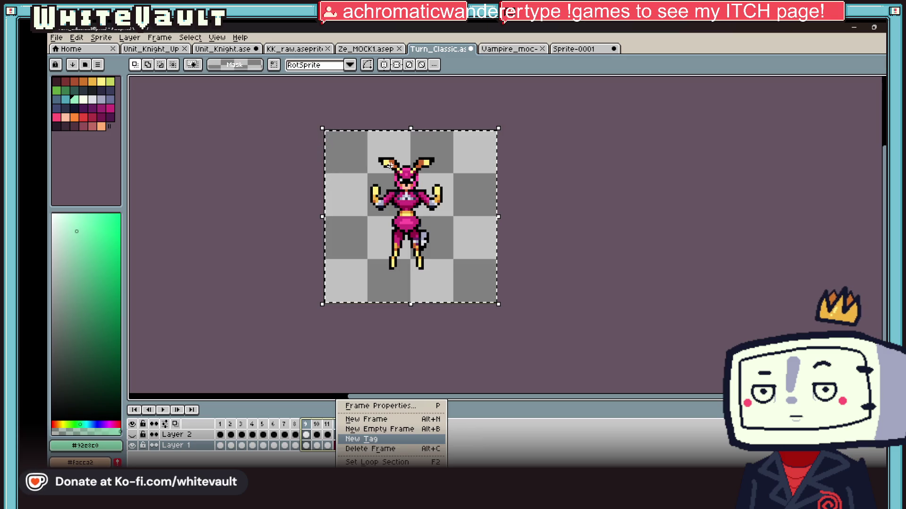
Tag frames 9–12 as Wait, then add frames 13–17 and tag them walk
click(379, 443)
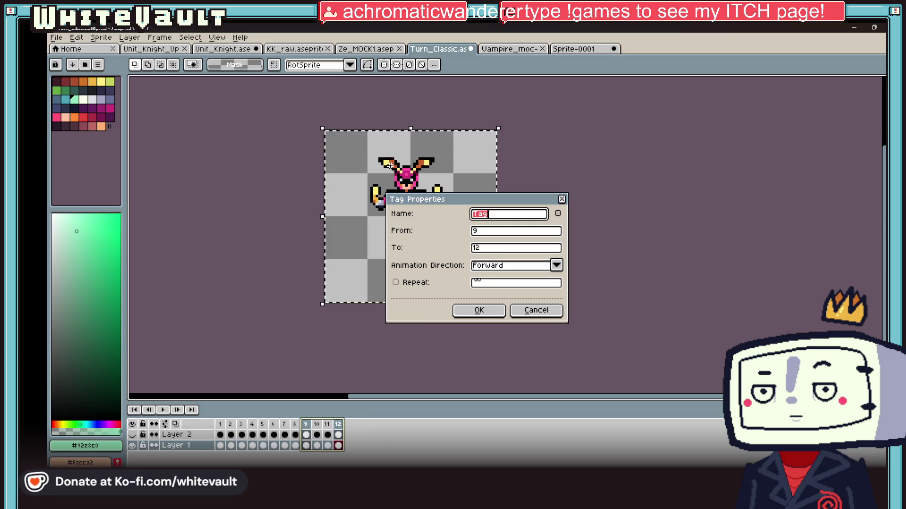
text(Wait)
key(Return)
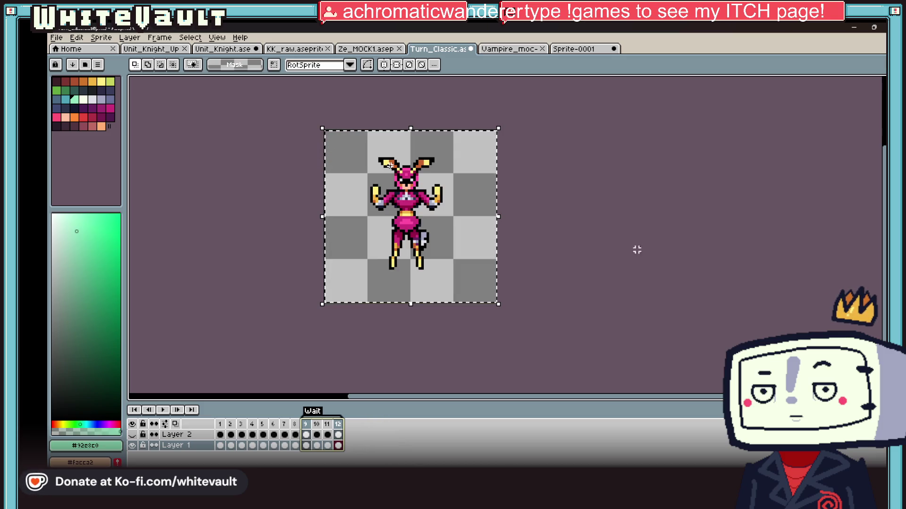
key(alt+n)
key(alt+n)
key(alt+n)
key(alt+n)
click(348, 424)
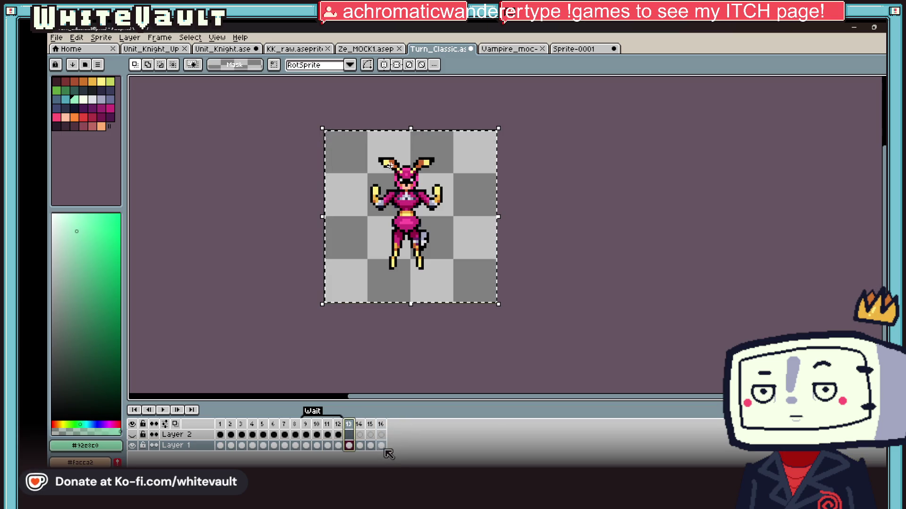
key(alt+n)
drag(352, 430, 392, 426)
right_click(393, 426)
click(446, 443)
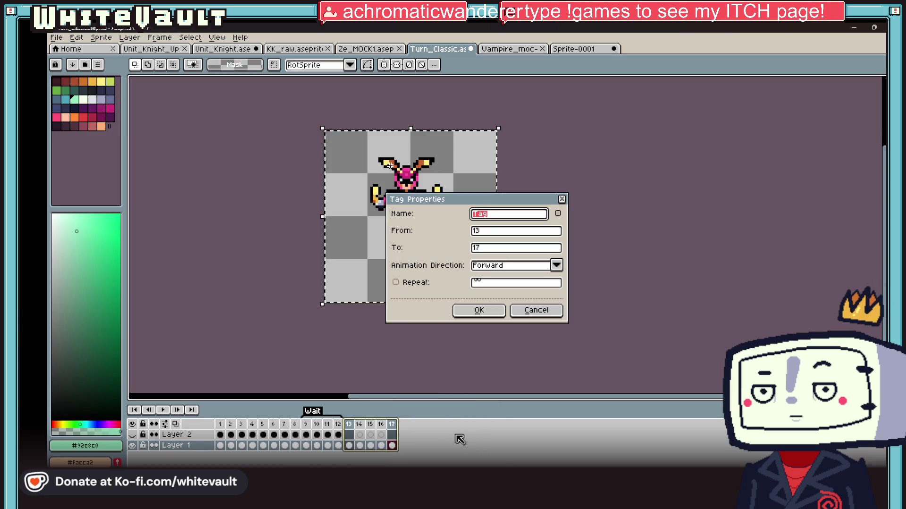
text(alk)
key(Return)
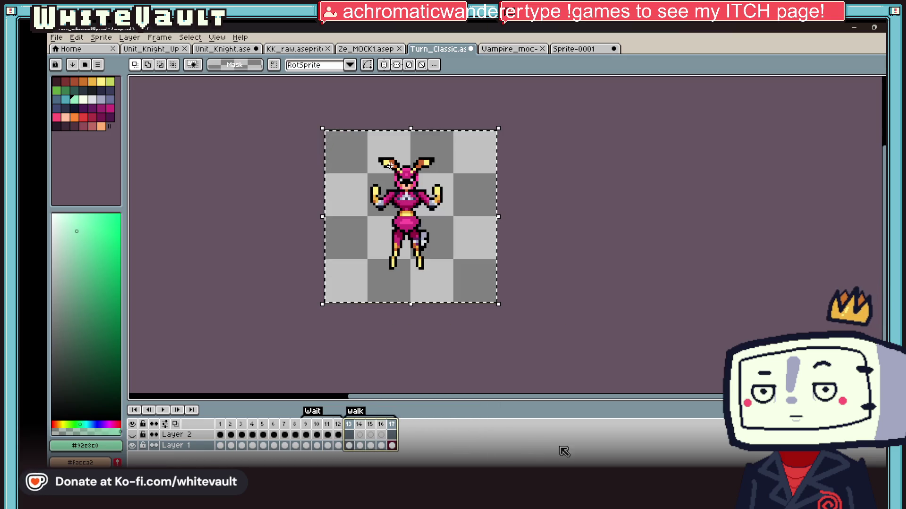
Add frames 18–21 and tag frames 18–20 as jump
key(alt+n)
key(alt+n)
key(alt+n)
key(Left)
key(Left)
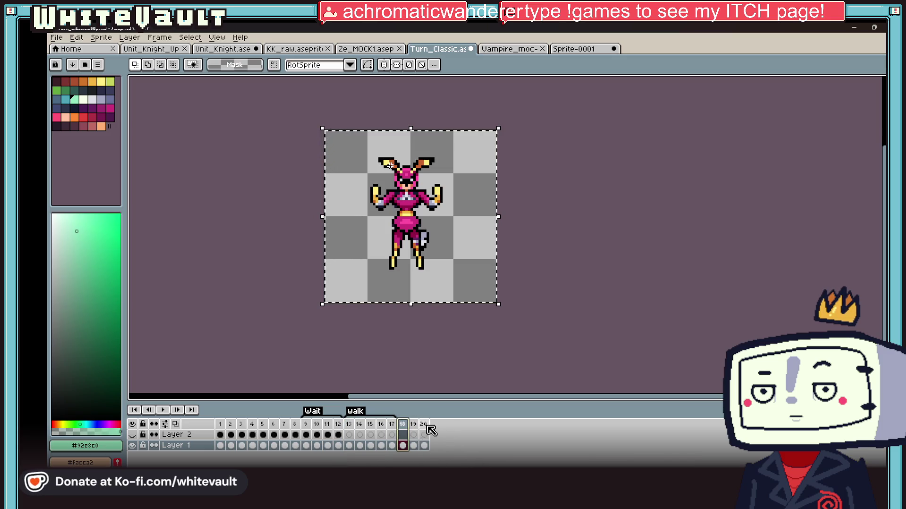
right_click(428, 426)
click(478, 433)
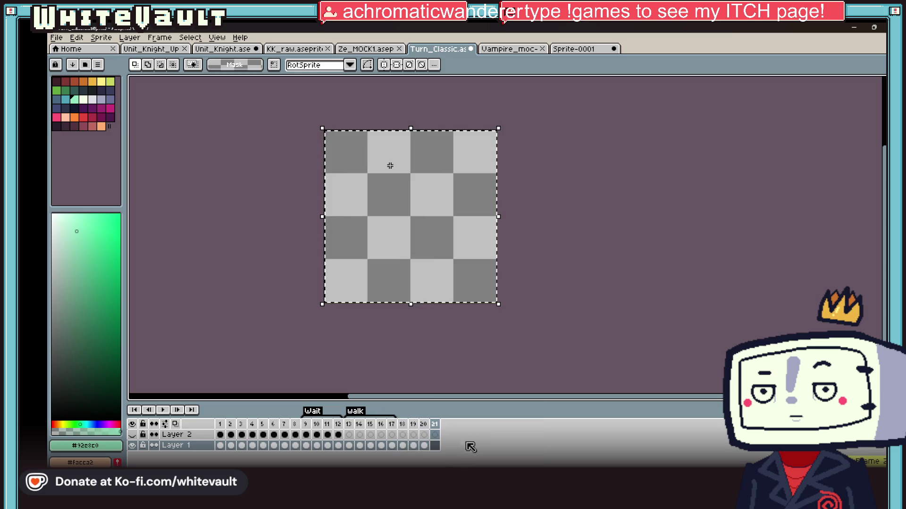
drag(403, 424, 413, 424)
right_click(423, 426)
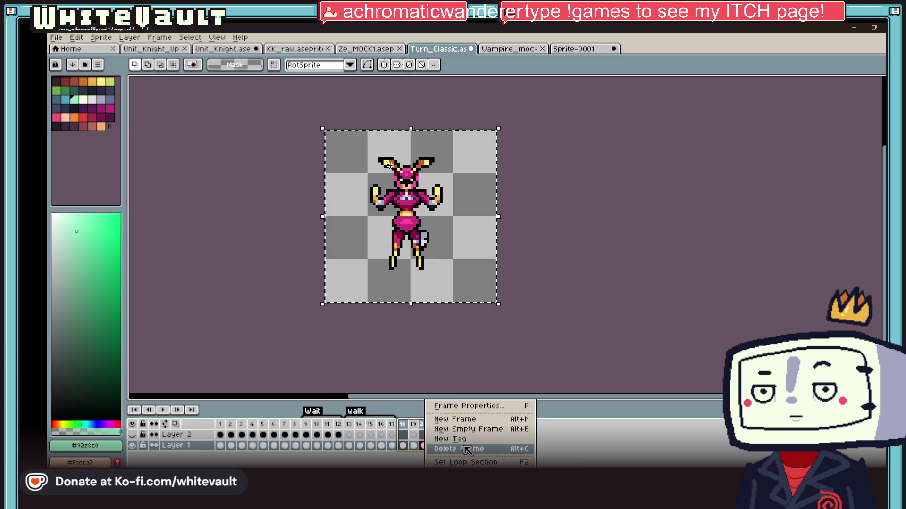
click(483, 439)
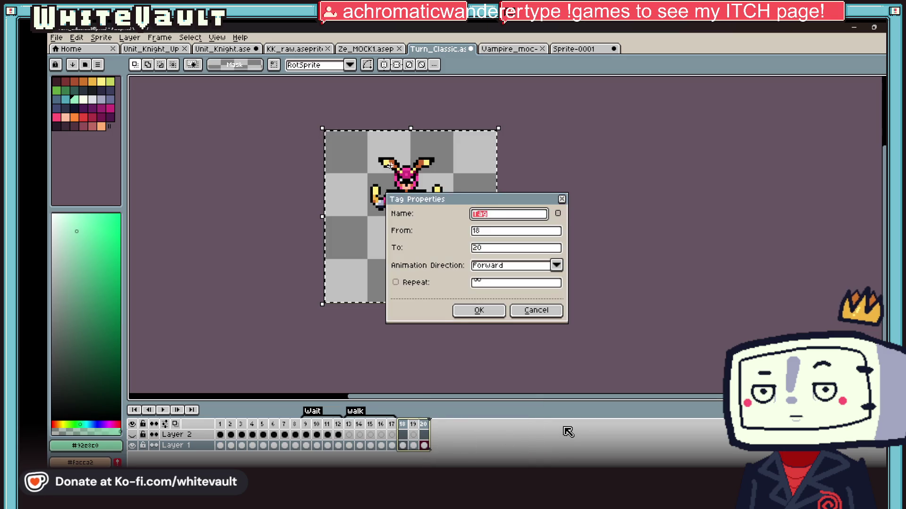
text(jump)
key(Return)
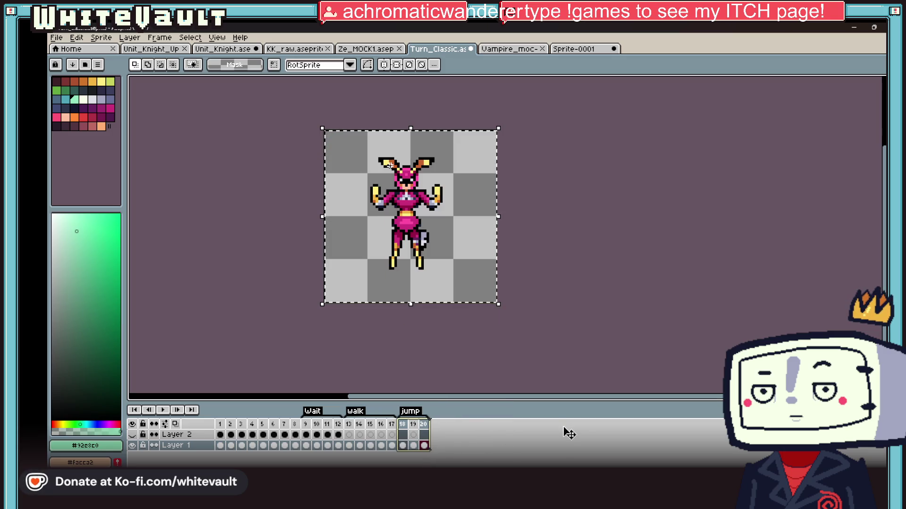
Add frames up to 25 and tag frames 21–25 as aTTACK
key(alt+n)
key(alt+n)
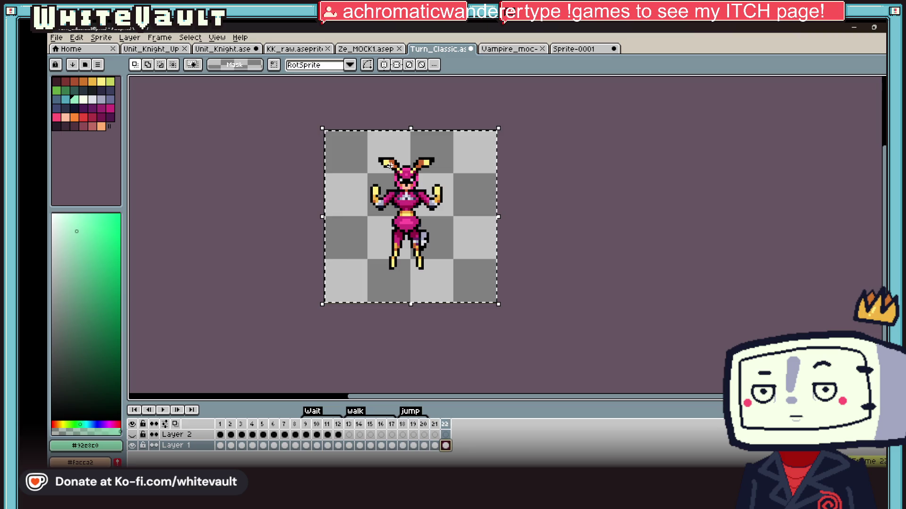
key(alt+n)
key(alt+n)
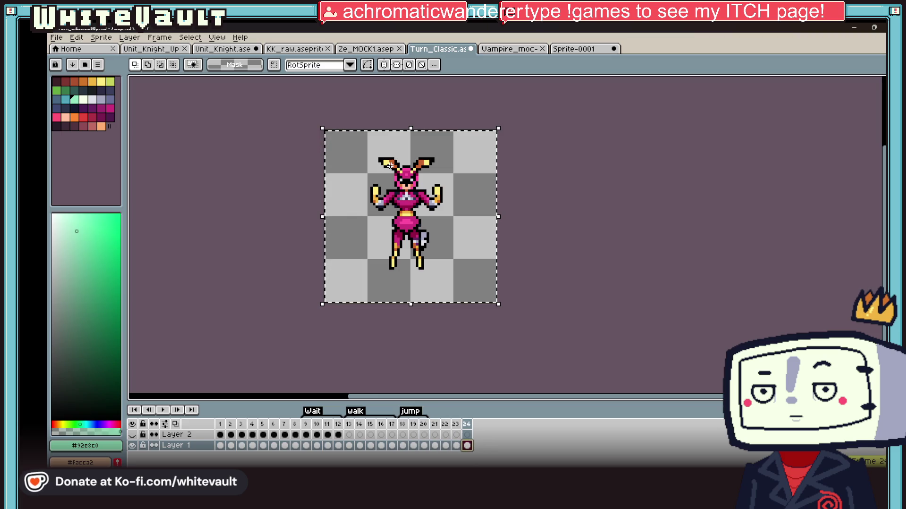
key(alt+n)
drag(435, 439, 478, 446)
right_click(478, 445)
click(520, 444)
text(aTTAC)
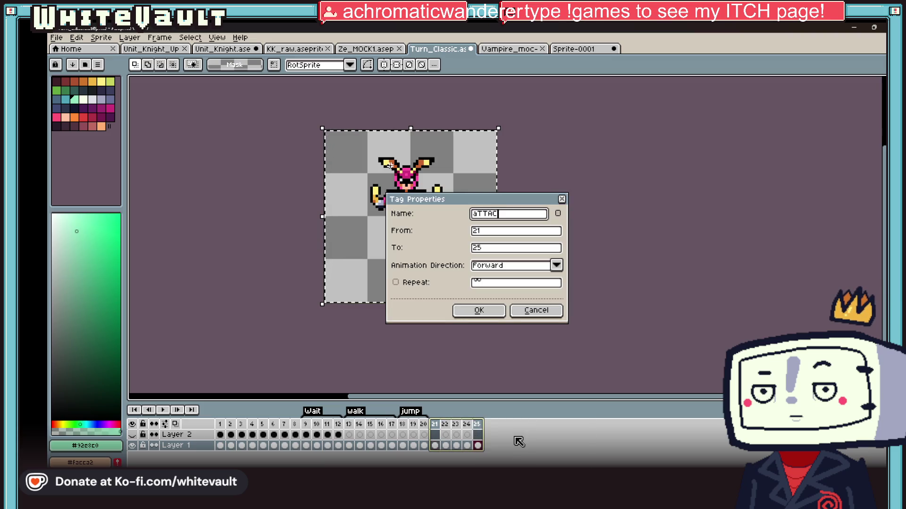
text(K)
key(Return)
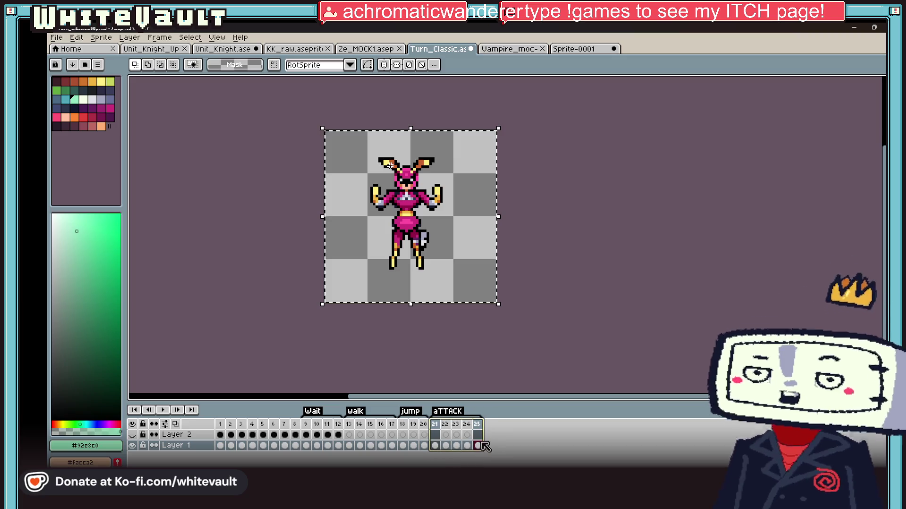
Add frames 26–30 and start a tag, then cancel the mistaken tag settings
key(alt+n)
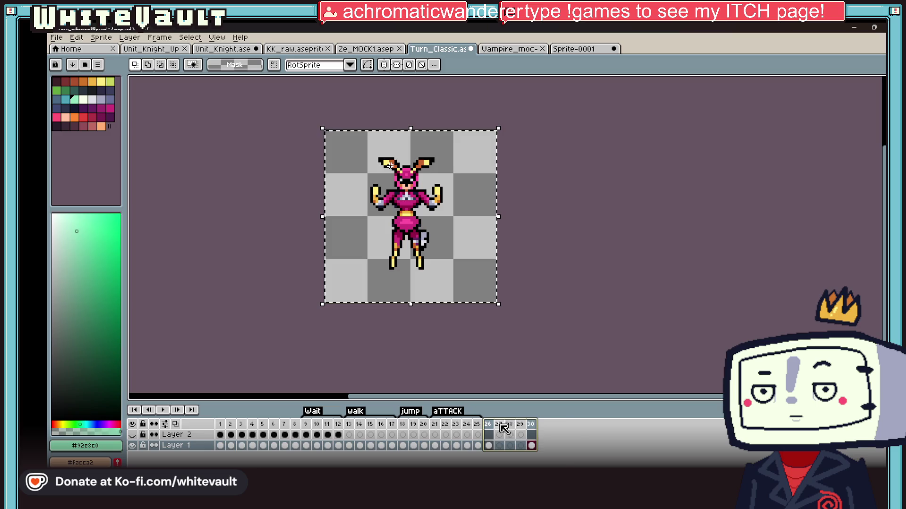
right_click(502, 429)
click(562, 440)
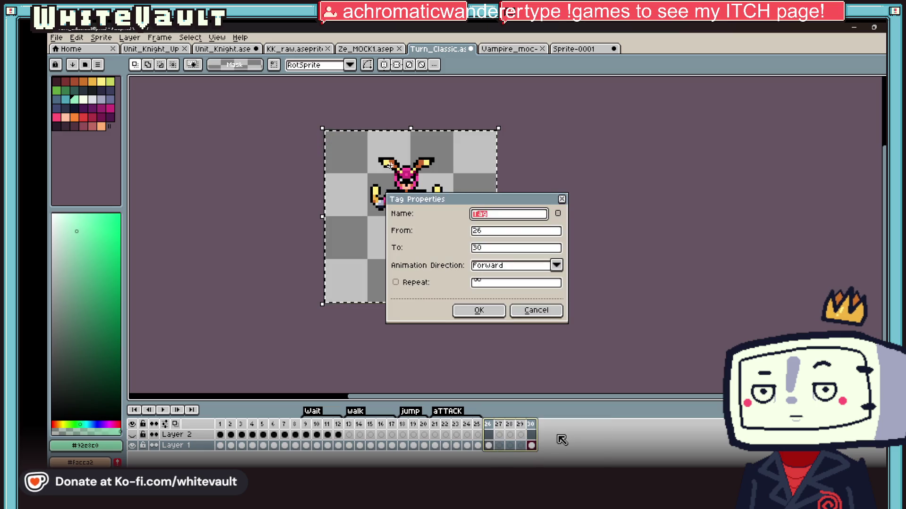
text(a)
key(Tab)
key(BackSpace)
text(0)
click(511, 218)
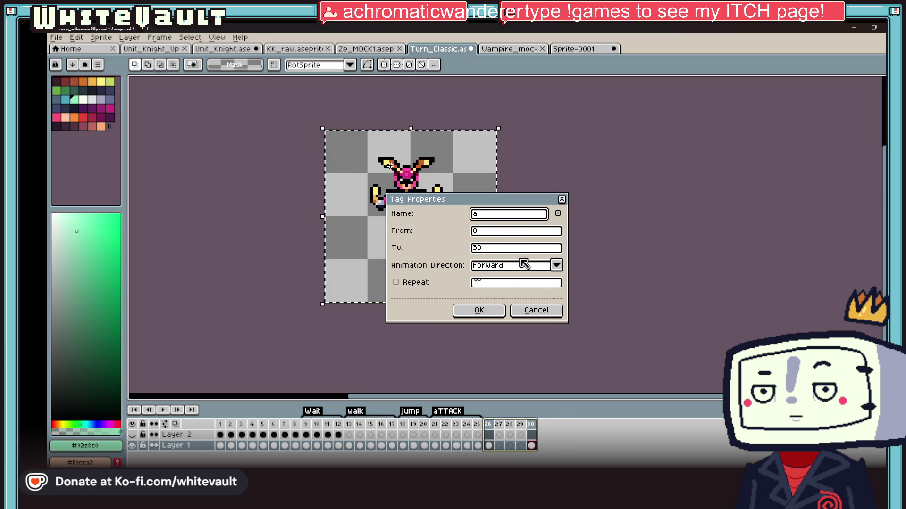
click(537, 312)
Tag frames 26–30 as Attack 2
right_click(496, 446)
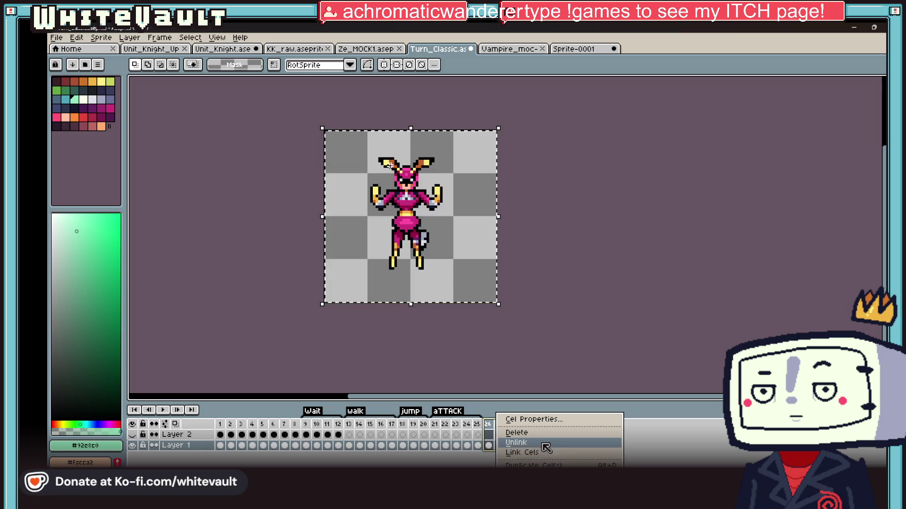
click(517, 432)
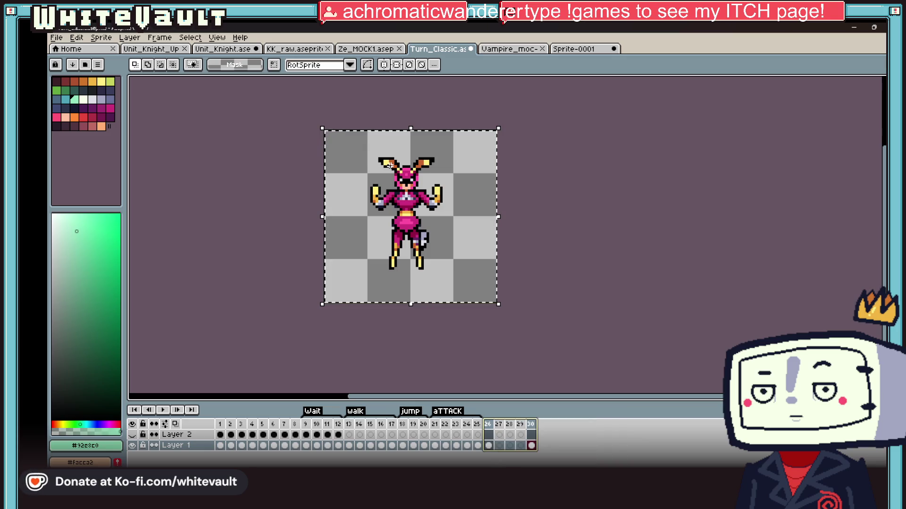
right_click(487, 424)
click(536, 446)
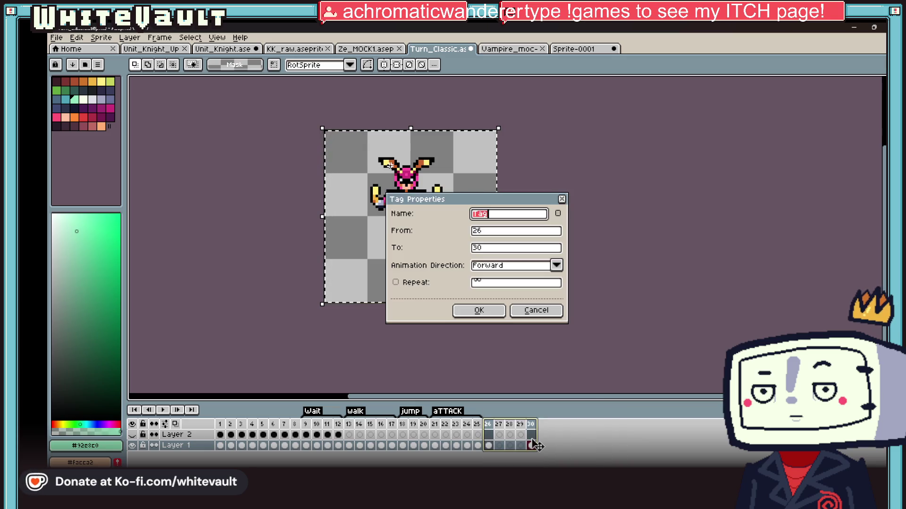
text(Attack 2)
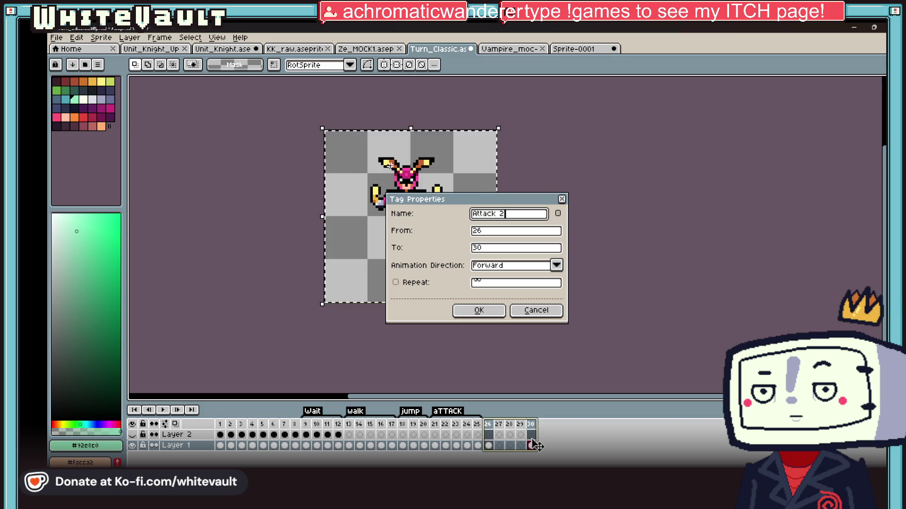
key(Return)
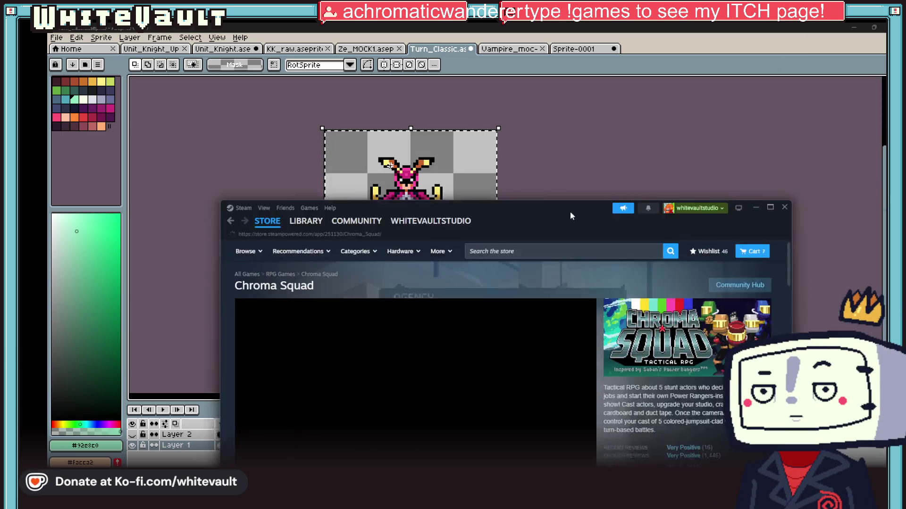
Switch to Steam and maximise the Chroma Squad store page window
key(alt+Tab)
double_click(493, 113)
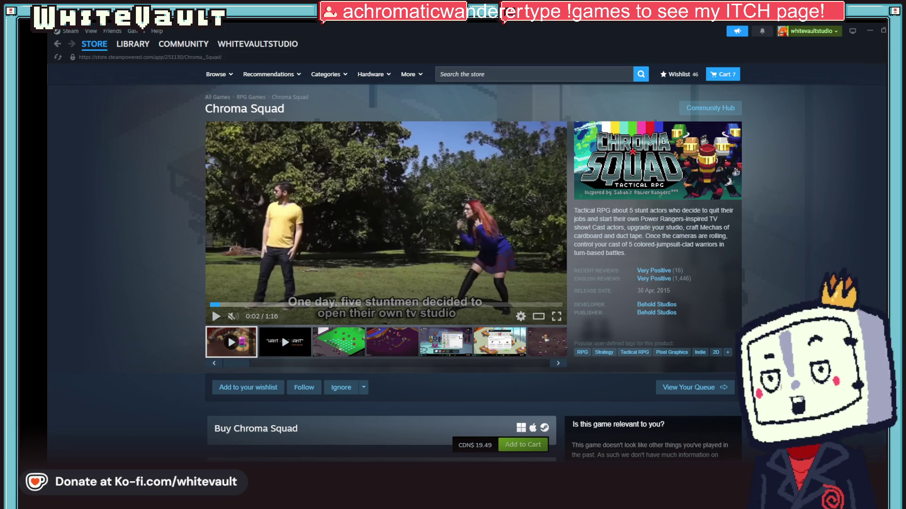
Play the Chroma Squad trailer fullscreen with sound, then wishlist it and show screenshot 3
click(232, 316)
key(space)
click(556, 316)
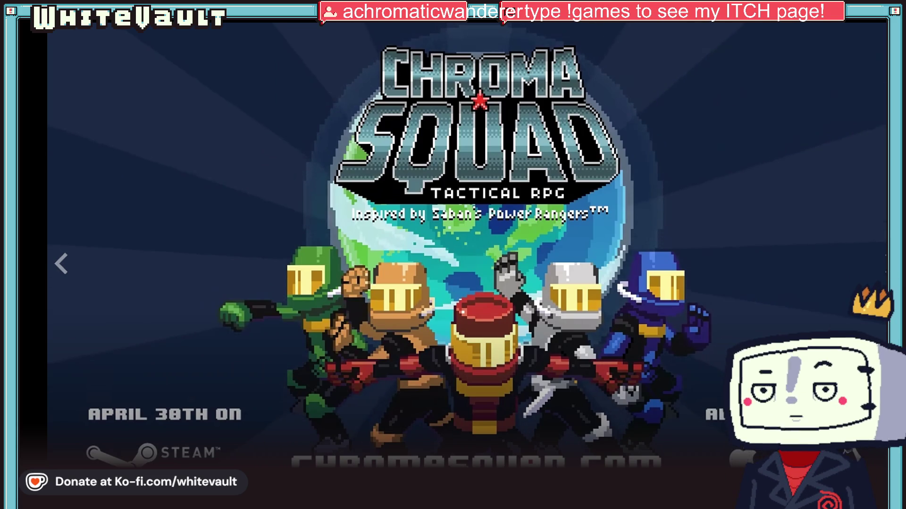
key(Escape)
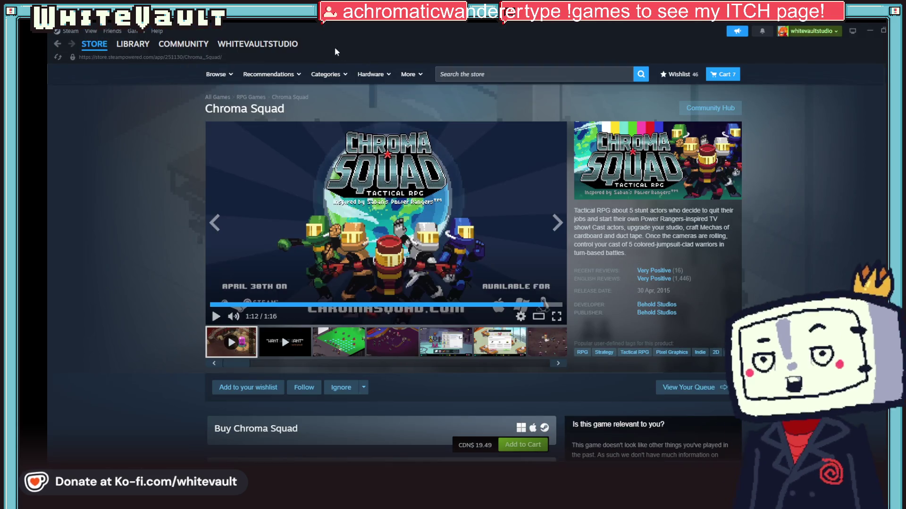
click(254, 387)
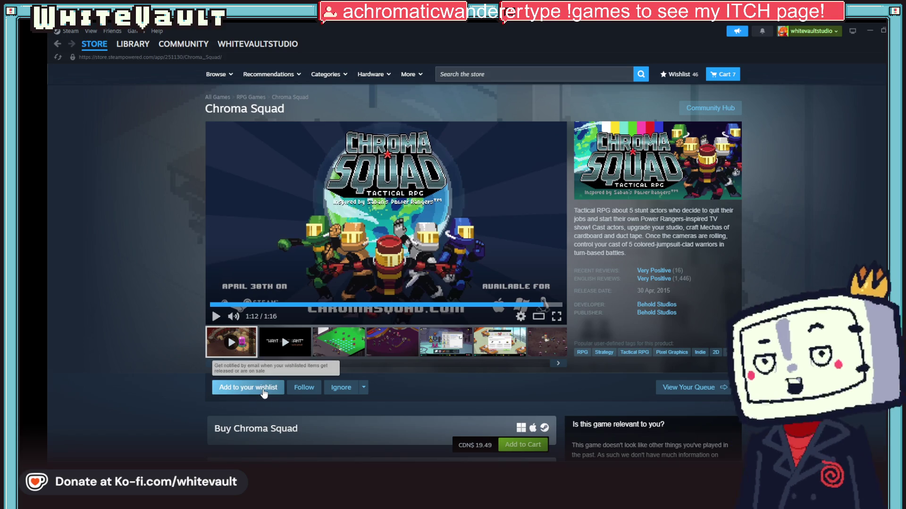
click(355, 339)
Enlarge a Chroma Squad screenshot, advance to screenshot 4, then Alt+Tab back to Aseprite
click(389, 279)
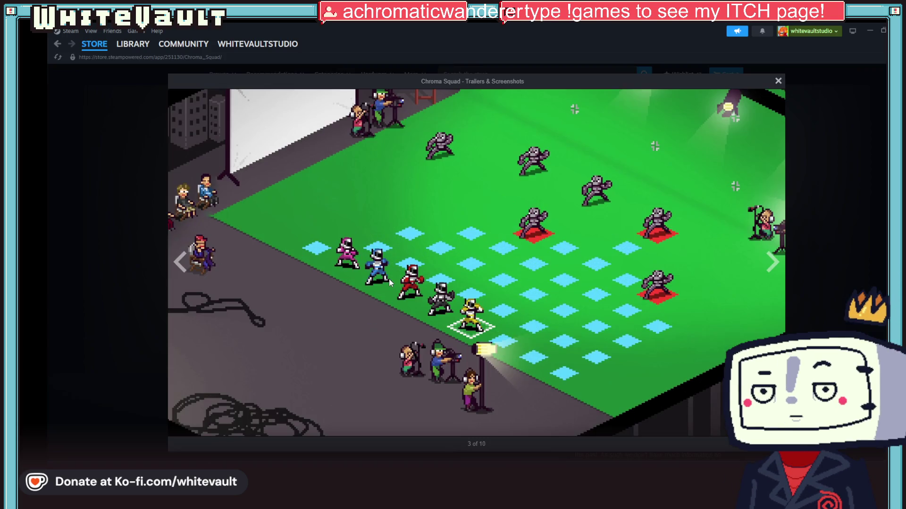
click(772, 267)
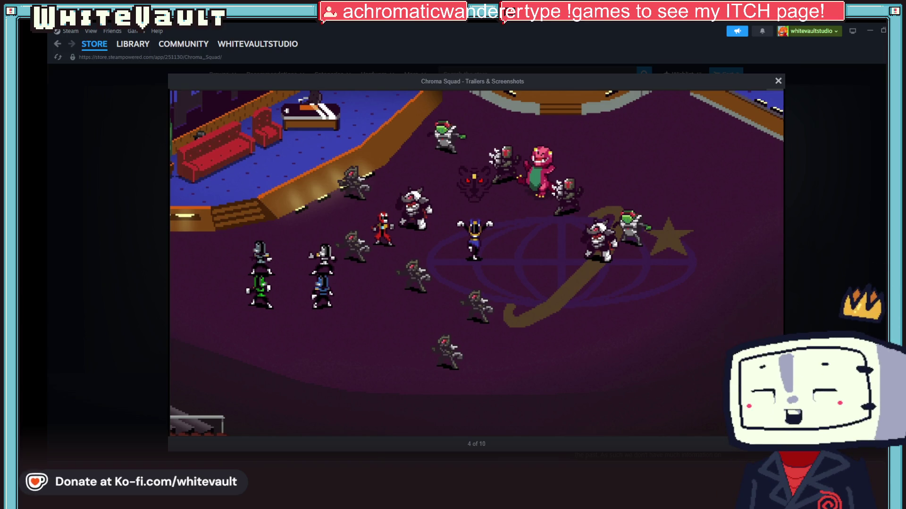
key(alt+Tab)
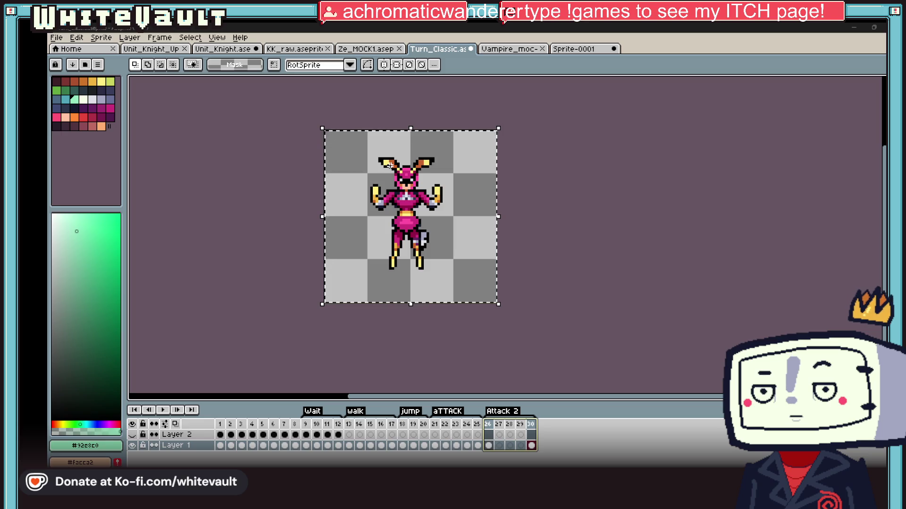
Go to frame 9 and clear its canvas selection
click(306, 445)
click(637, 204)
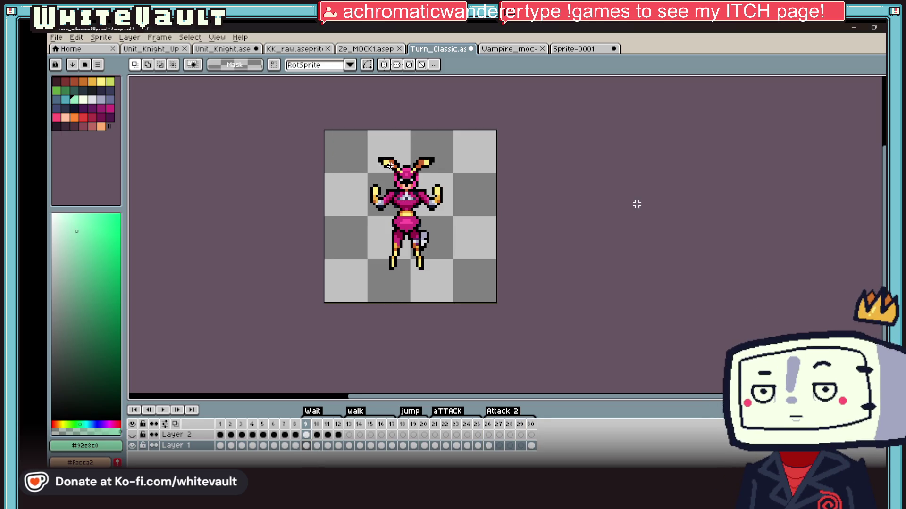
scroll(434, 220, up, 1)
scroll(435, 220, up, 1)
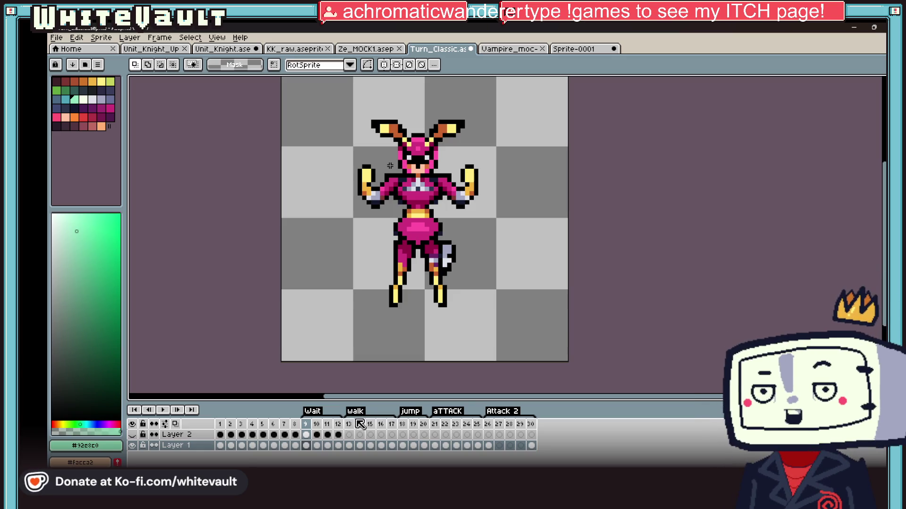
Insert three new empty frames after frame 12
right_click(338, 424)
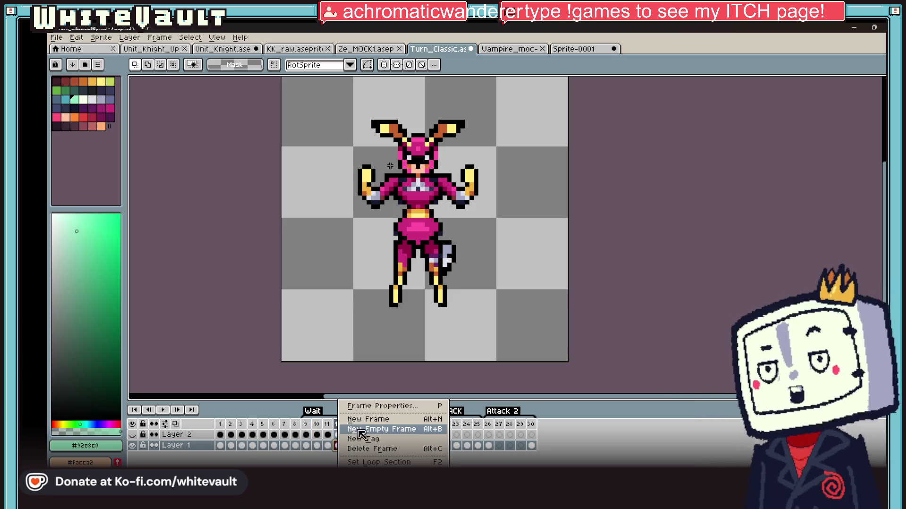
click(354, 428)
right_click(336, 429)
key(Escape)
click(349, 434)
right_click(349, 434)
click(394, 429)
click(371, 435)
right_click(367, 434)
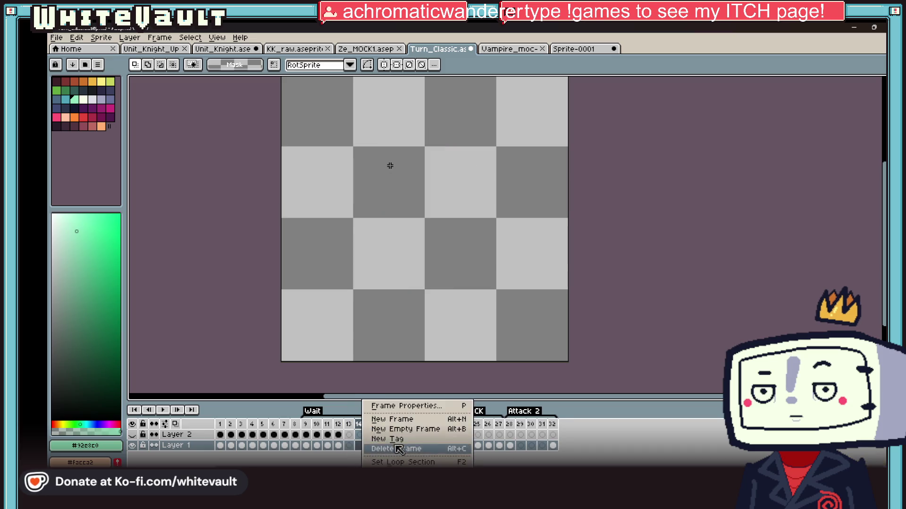
click(405, 429)
Cancel a stray single-frame tag and insert a fourth empty frame
right_click(376, 430)
click(380, 419)
click(521, 309)
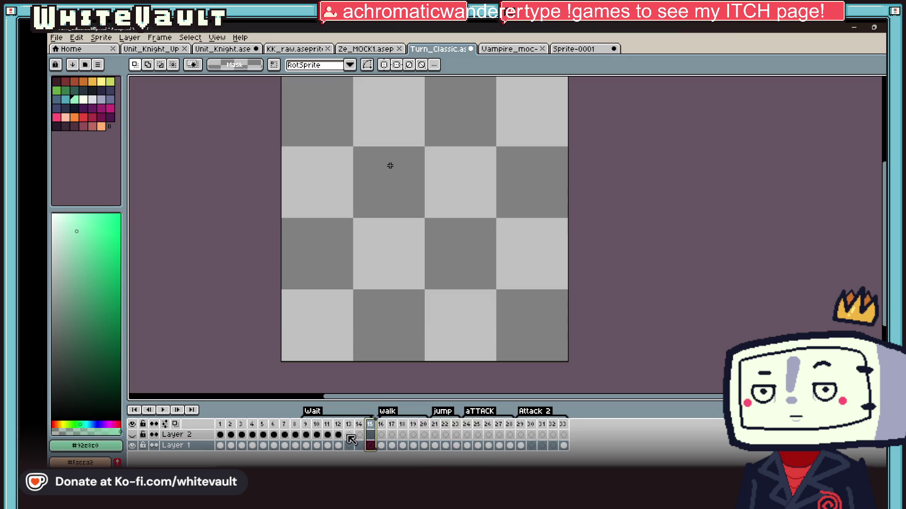
right_click(372, 428)
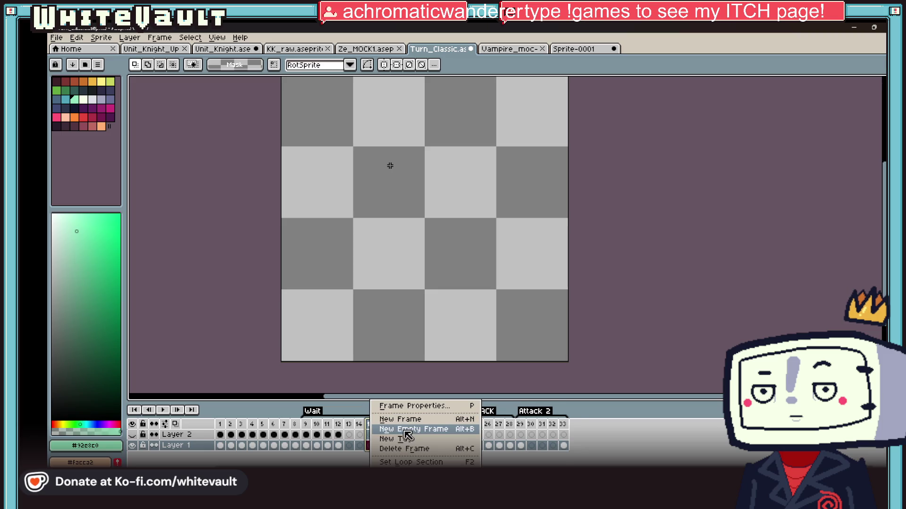
click(404, 430)
Tag the new frames 13–16 as 'Wait2'
click(349, 426)
shift+click(380, 424)
right_click(380, 434)
click(417, 443)
text(Wait2)
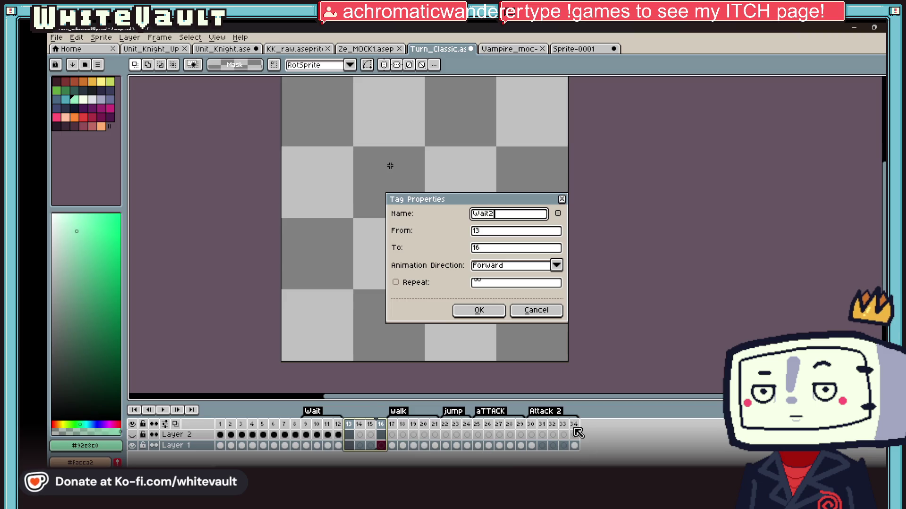
key(Return)
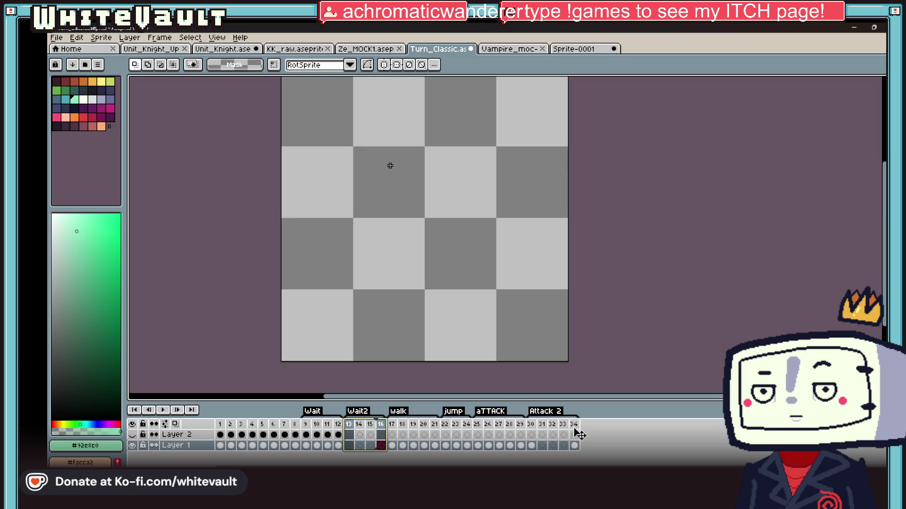
click(295, 434)
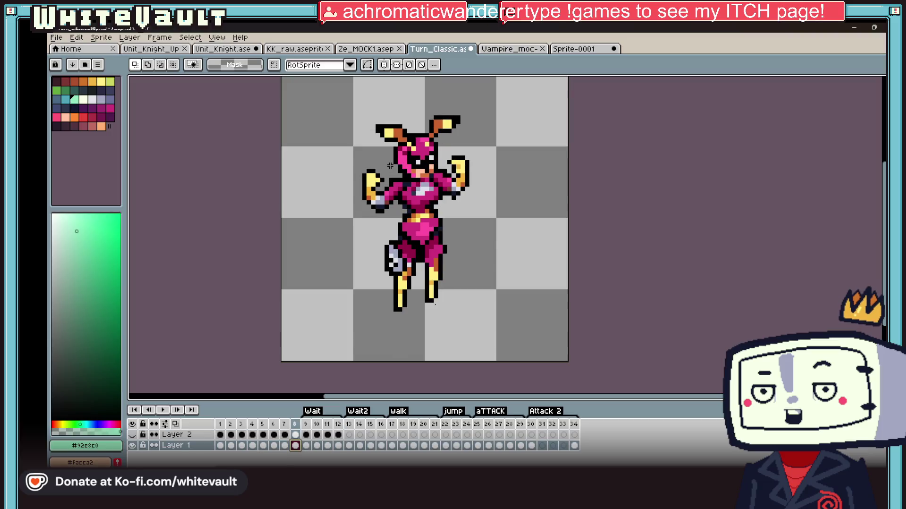
On frame 9, zoom out and try marquee selections around the knight's upper body
click(306, 445)
key(minus)
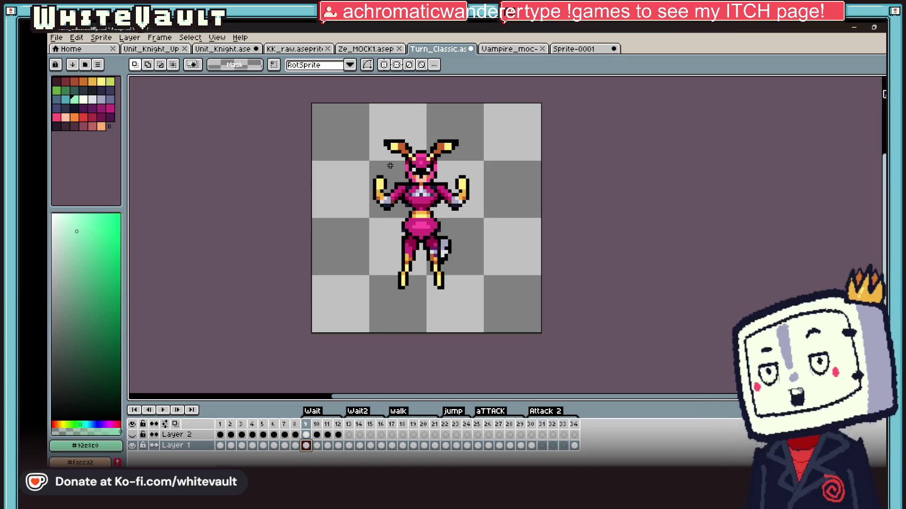
drag(313, 102, 546, 209)
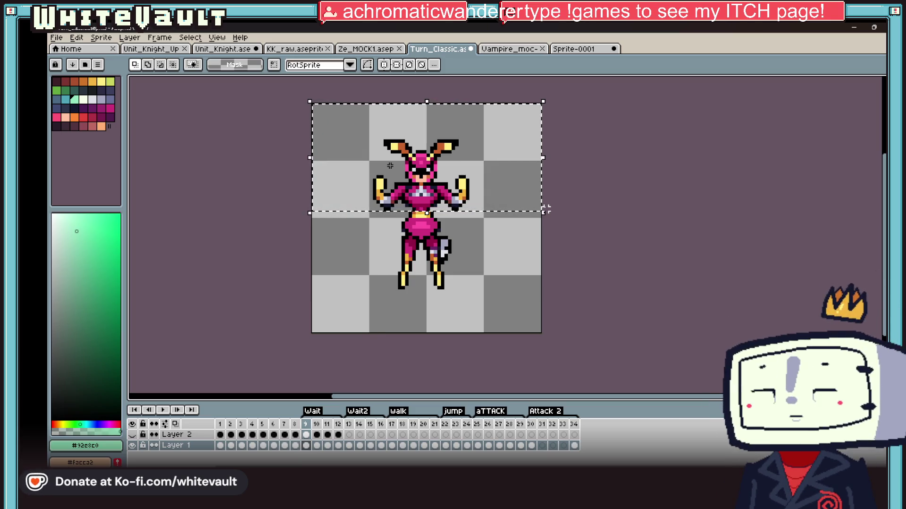
click(486, 243)
scroll(486, 244, up, 1)
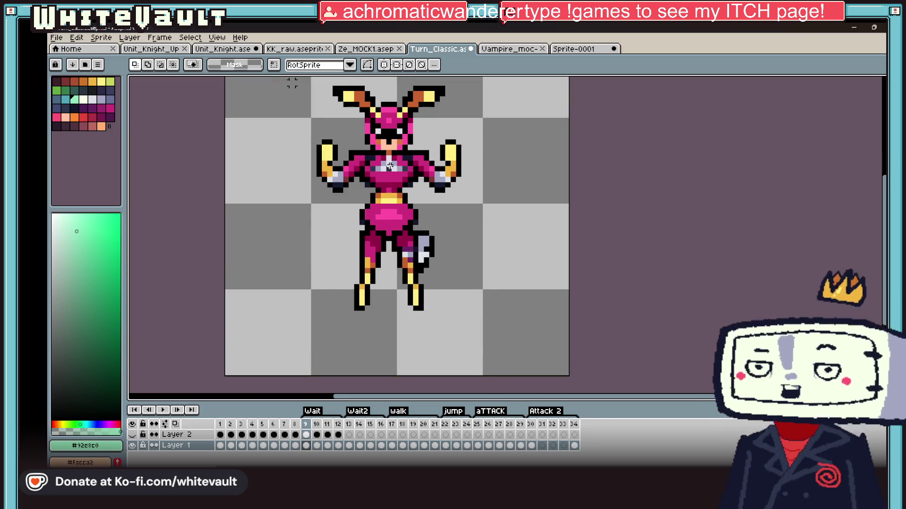
drag(294, 81, 516, 192)
scroll(368, 194, up, 3)
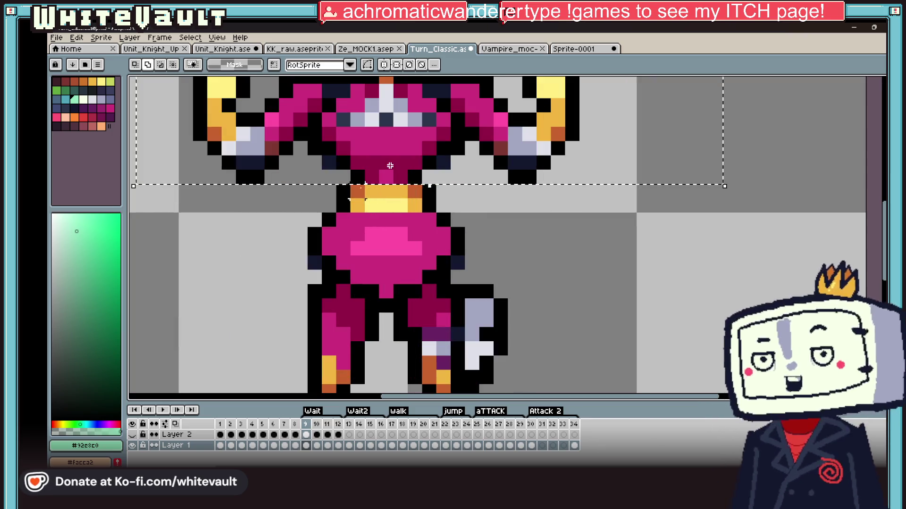
click(573, 259)
scroll(573, 259, down, 2)
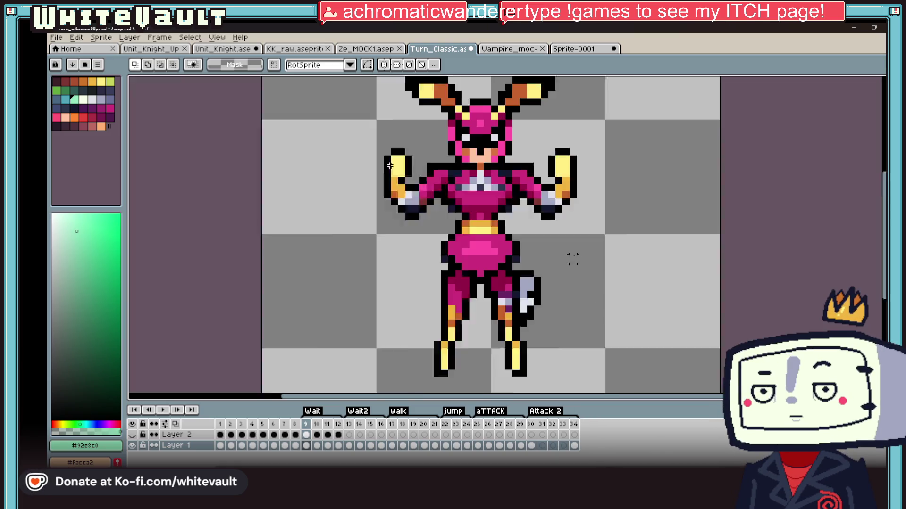
scroll(573, 259, down, 1)
Select the knight's head, arms and chest and shift them slightly lower, then view frame 10
drag(375, 109, 674, 225)
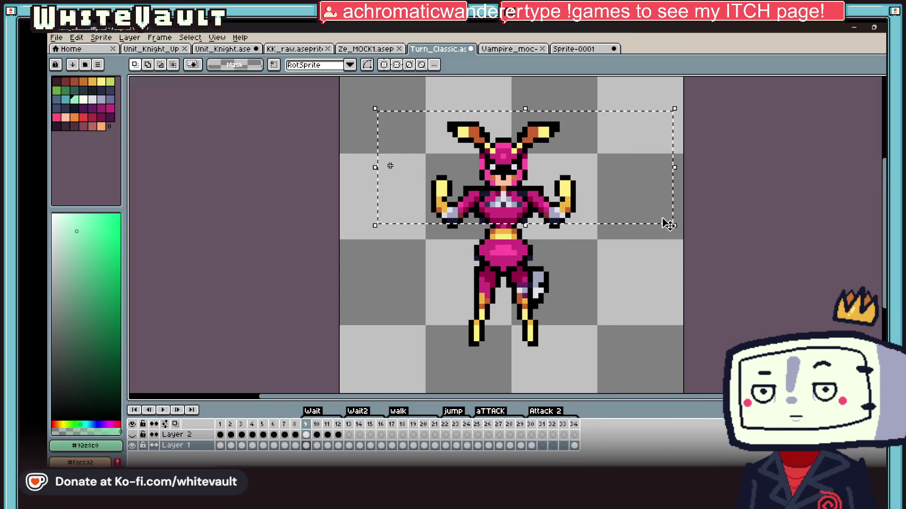
scroll(652, 229, up, 1)
drag(547, 176, 540, 232)
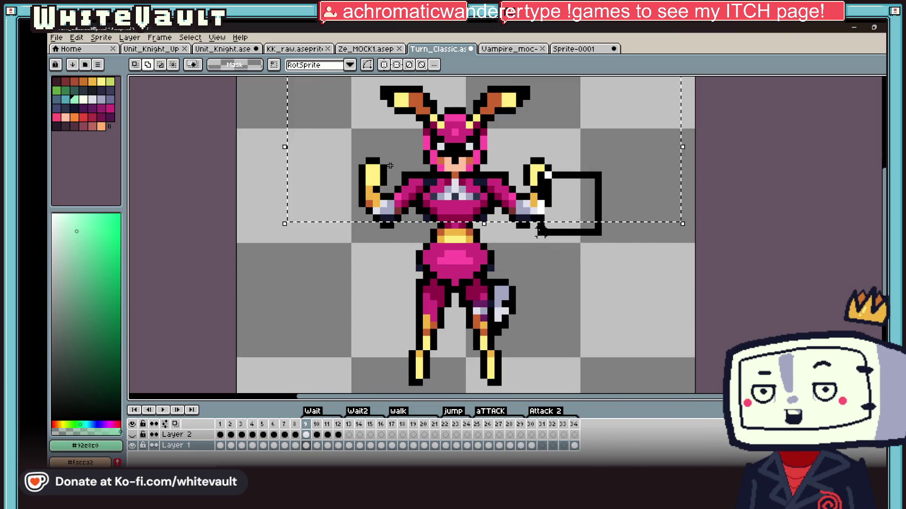
key(ctrl+z)
drag(398, 187, 396, 227)
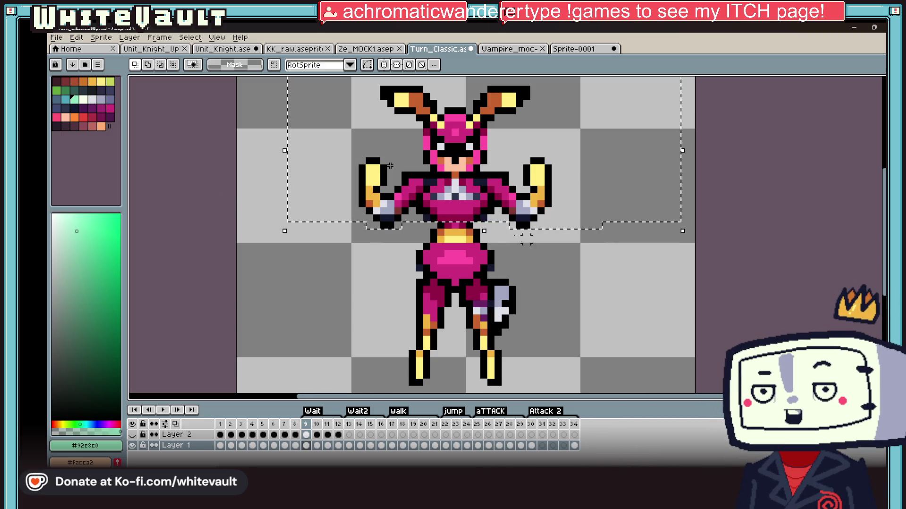
click(572, 230)
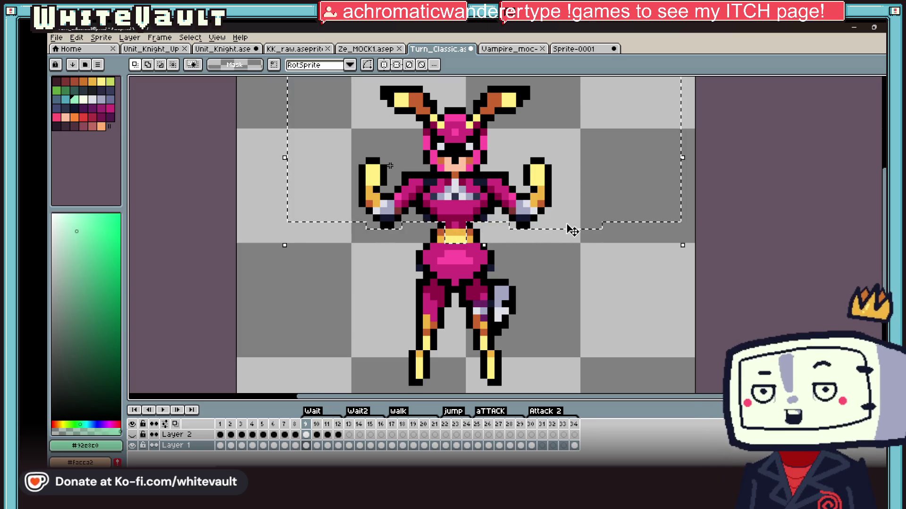
click(317, 445)
key(ctrl+z)
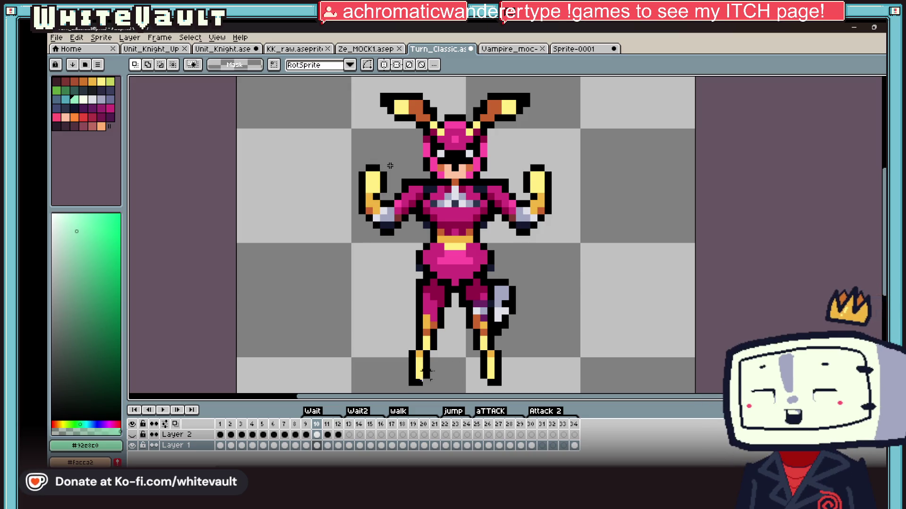
click(316, 445)
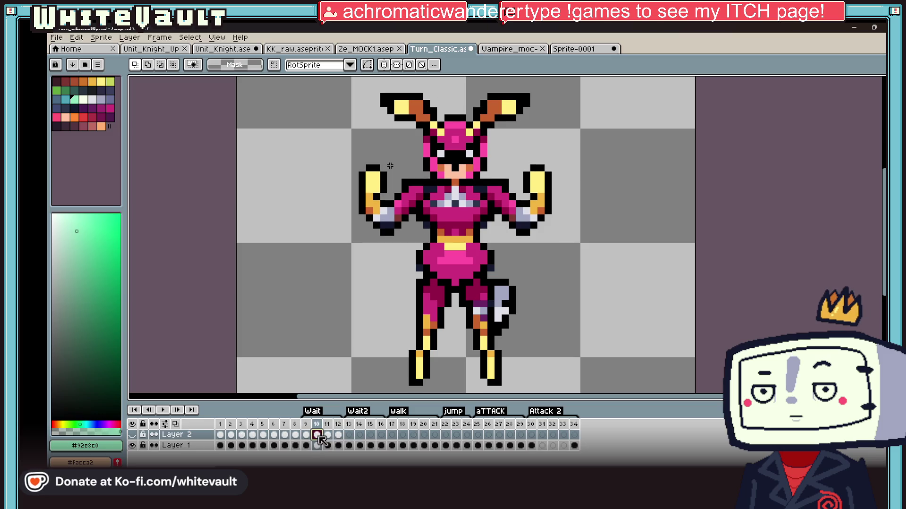
click(329, 436)
click(314, 435)
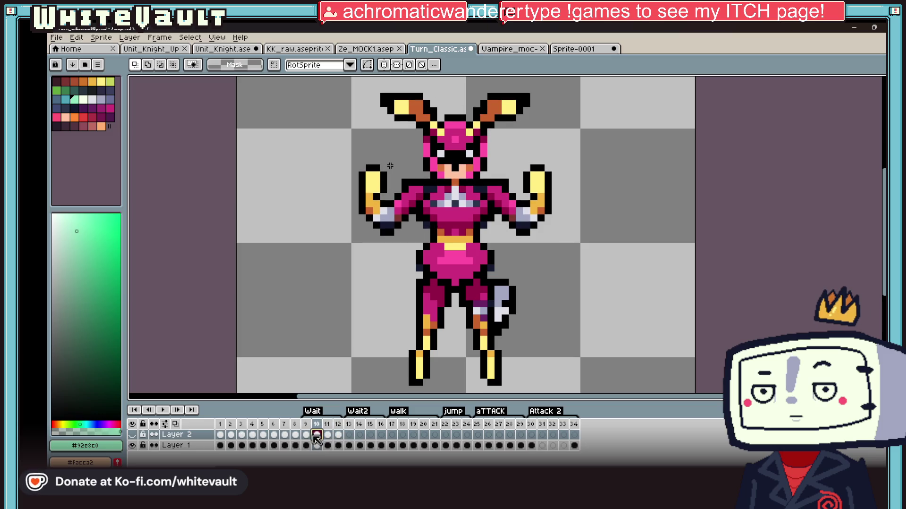
scroll(541, 236, down, 4)
scroll(544, 260, down, 2)
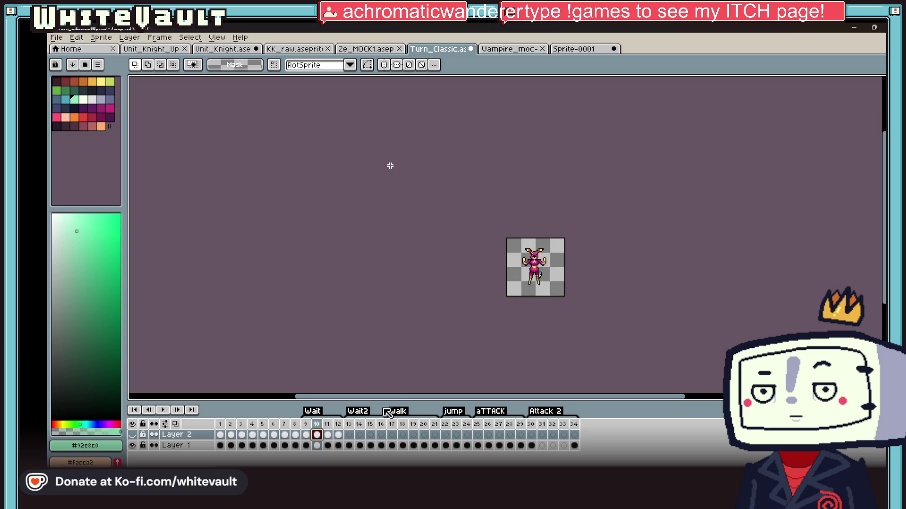
click(306, 434)
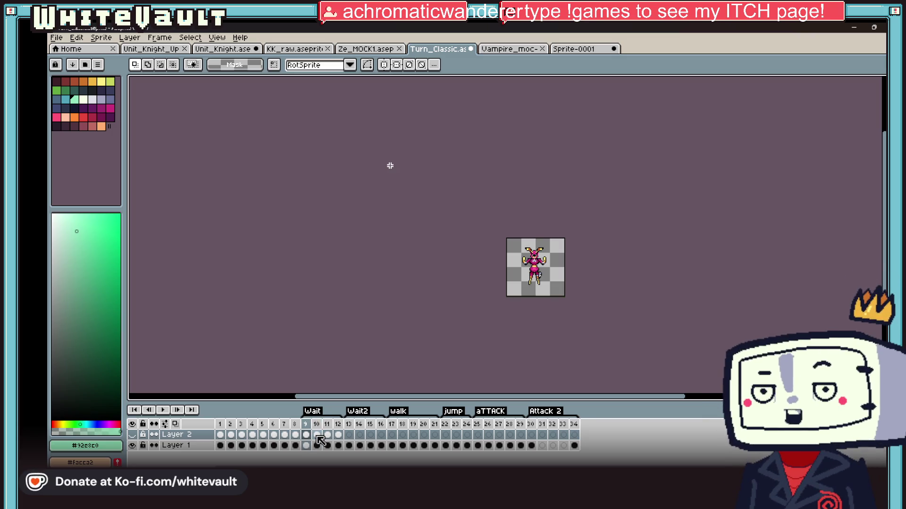
On frame 9, select the knight's torso and arms above the waist
click(306, 446)
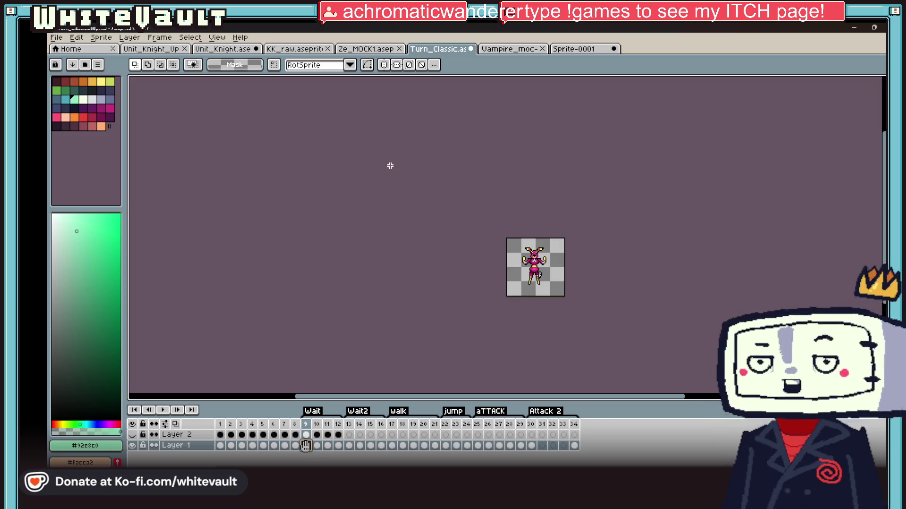
scroll(390, 166, up, 3)
scroll(389, 165, up, 1)
key(w)
drag(263, 82, 496, 243)
scroll(376, 281, up, 2)
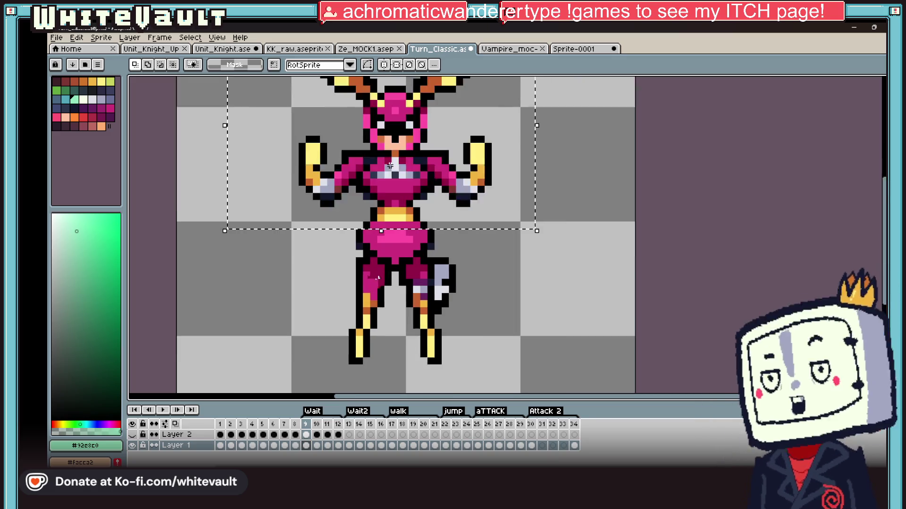
key(ctrl+z)
scroll(390, 166, up, 1)
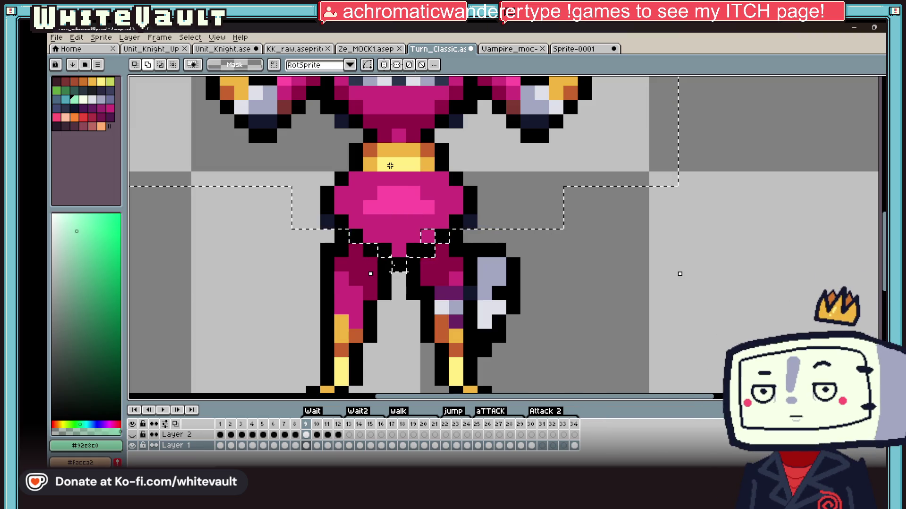
Nudge the selected upper body down one pixel and commit the move
key(Down)
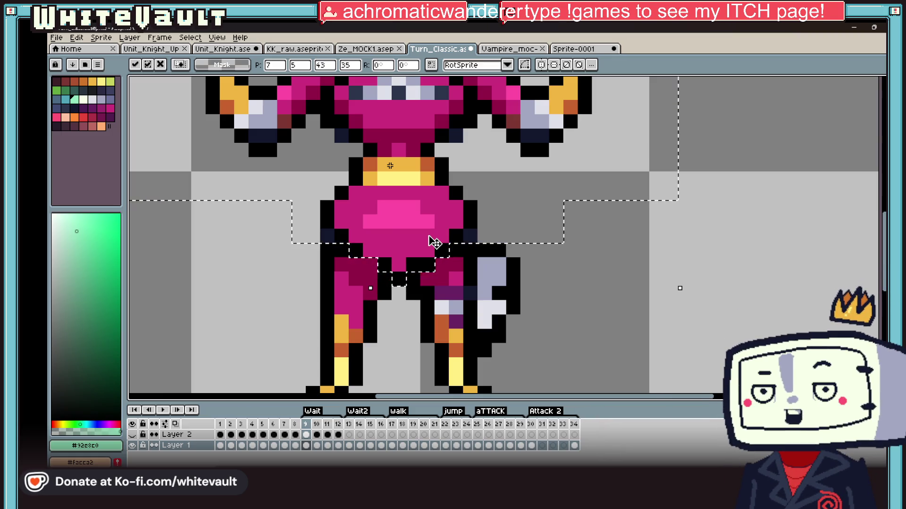
scroll(434, 242, down, 4)
key(Return)
scroll(390, 166, up, 1)
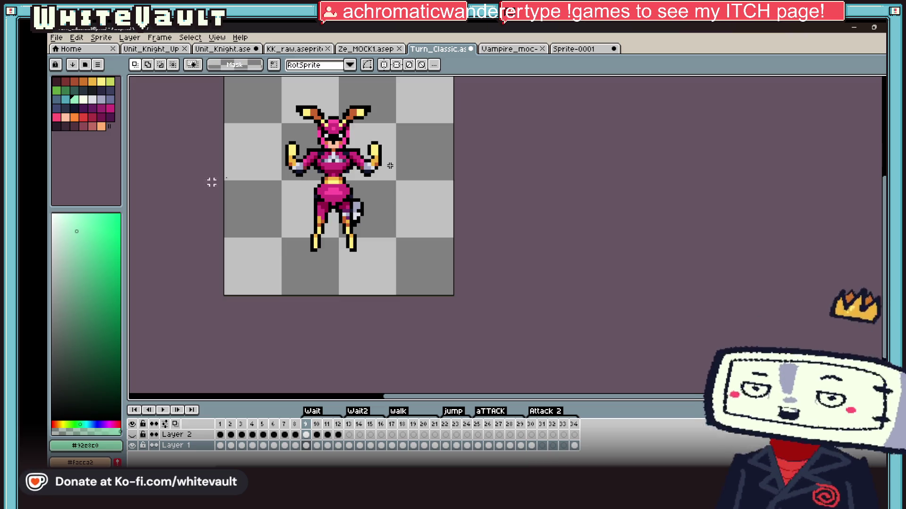
Switch to Steam, open Store > Wishlist and scroll down the list
mouse_move(476, 507)
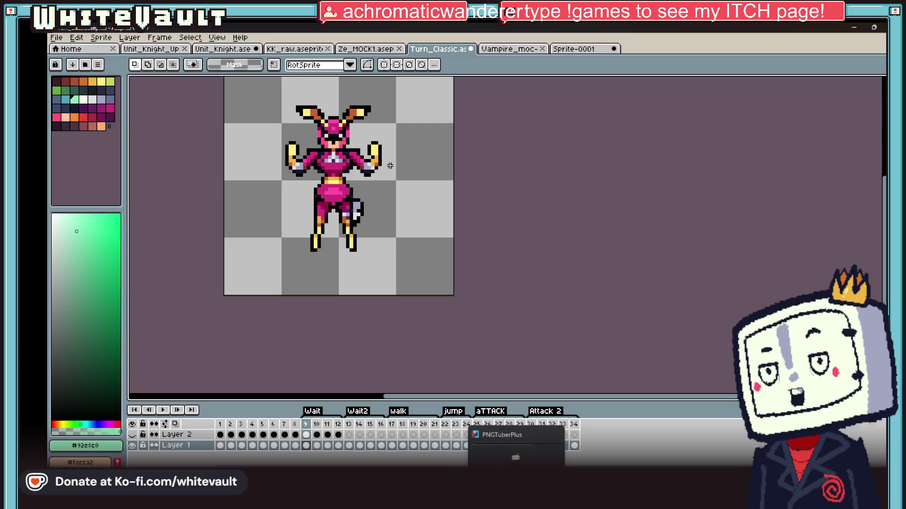
click(488, 449)
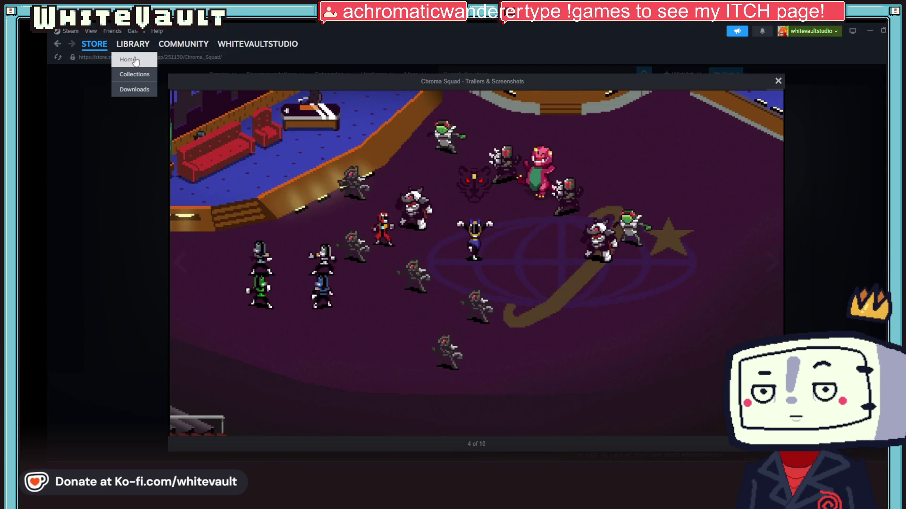
mouse_move(94, 44)
click(95, 87)
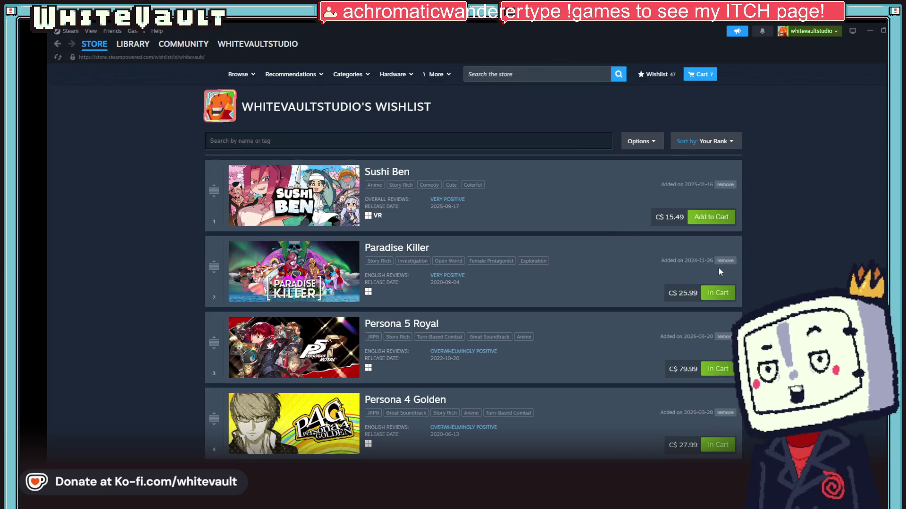
scroll(791, 252, down, 1)
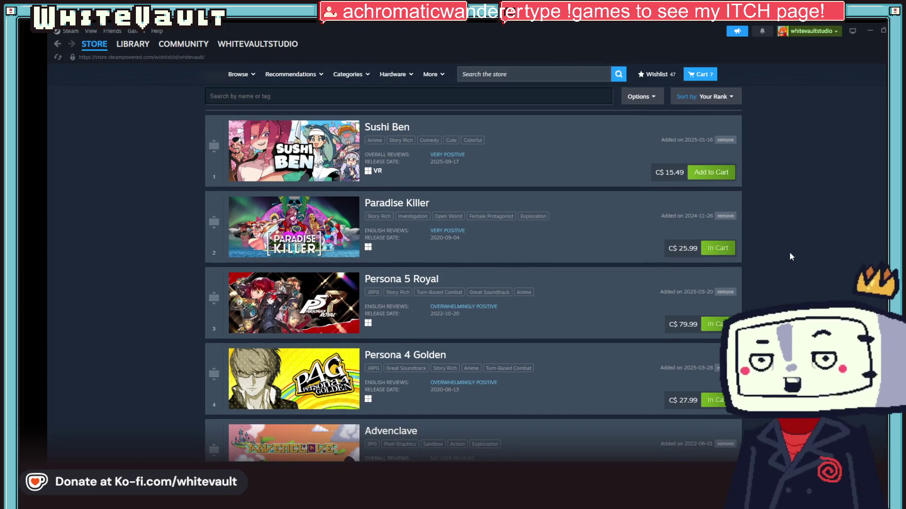
scroll(798, 246, up, 1)
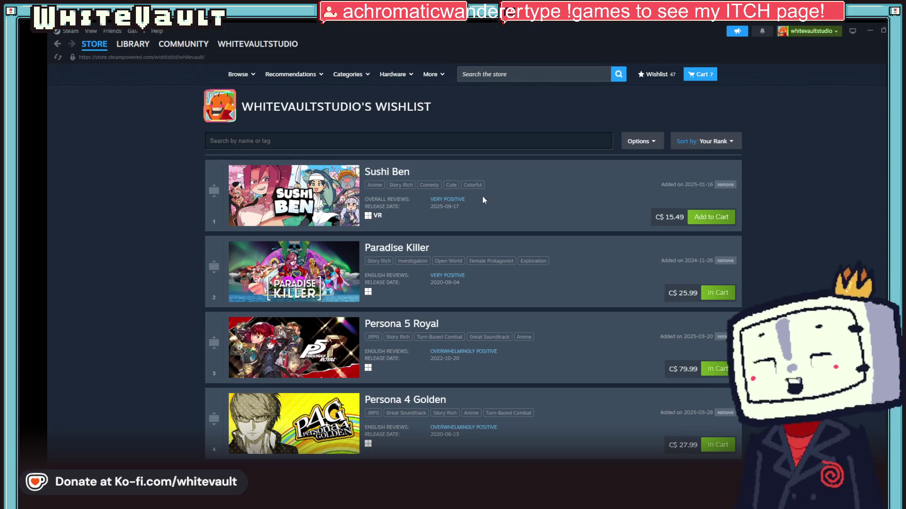
scroll(829, 267, down, 3)
scroll(828, 267, down, 2)
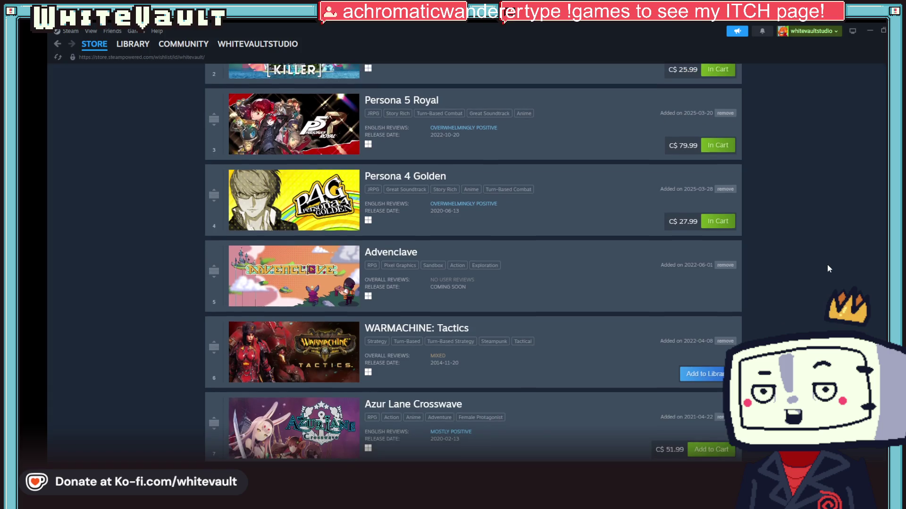
scroll(828, 266, down, 4)
scroll(829, 266, down, 1)
scroll(829, 267, down, 2)
scroll(828, 267, down, 2)
scroll(829, 266, down, 3)
scroll(828, 264, down, 1)
scroll(828, 264, down, 1)
scroll(828, 264, down, 2)
scroll(828, 264, down, 1)
scroll(829, 266, down, 2)
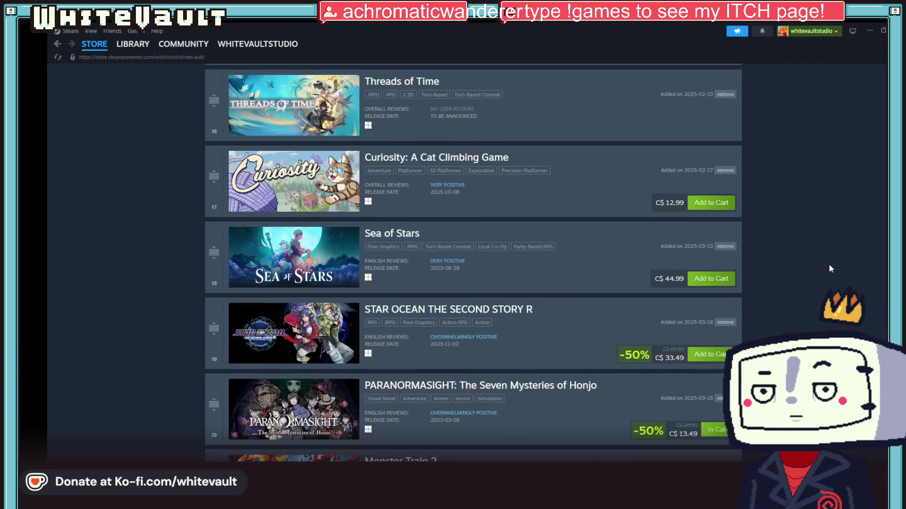
Open and look over the Sea of Stars store page
click(297, 267)
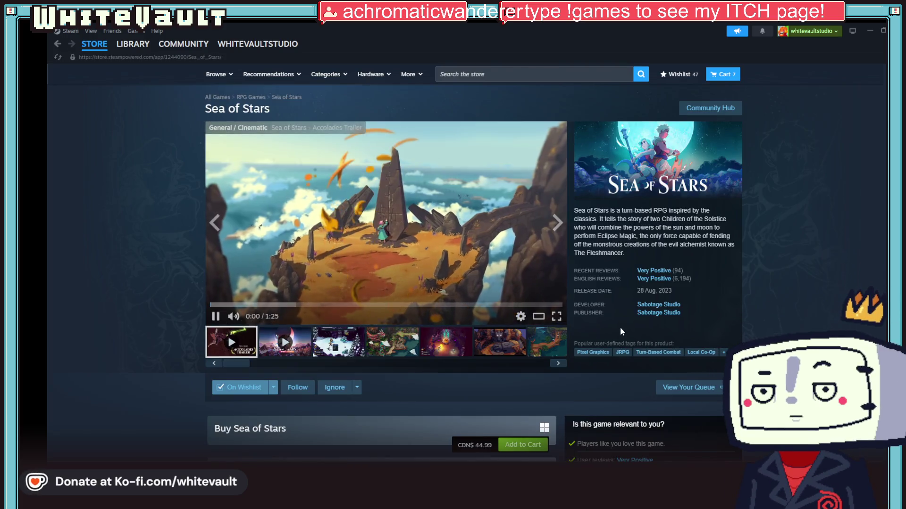
scroll(349, 143, down, 3)
scroll(349, 143, down, 2)
scroll(349, 143, up, 2)
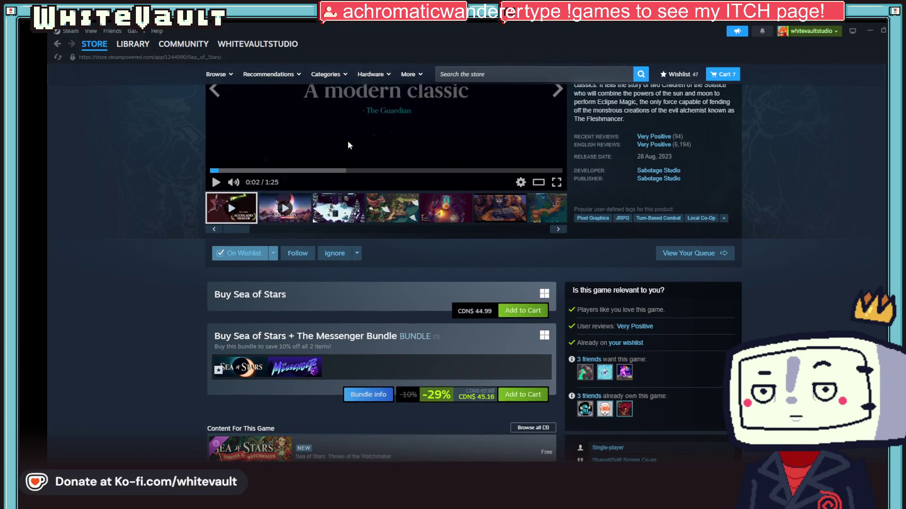
Go back to the wishlist and scroll further down it
mouse_move(583, 380)
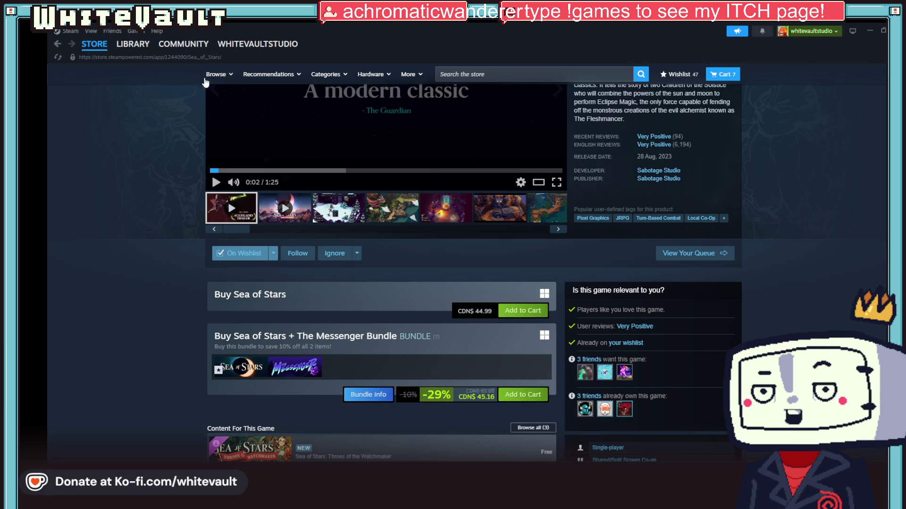
click(57, 44)
scroll(156, 230, down, 5)
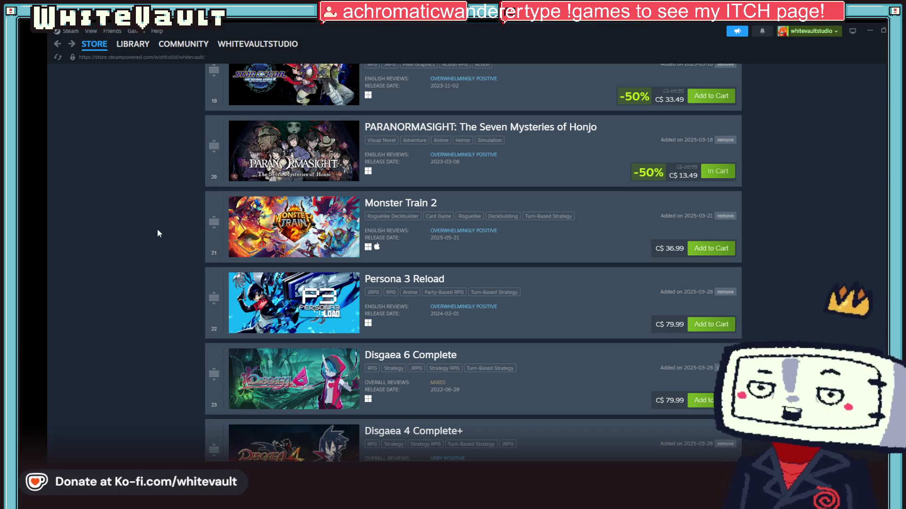
scroll(501, 229, down, 3)
scroll(542, 245, down, 3)
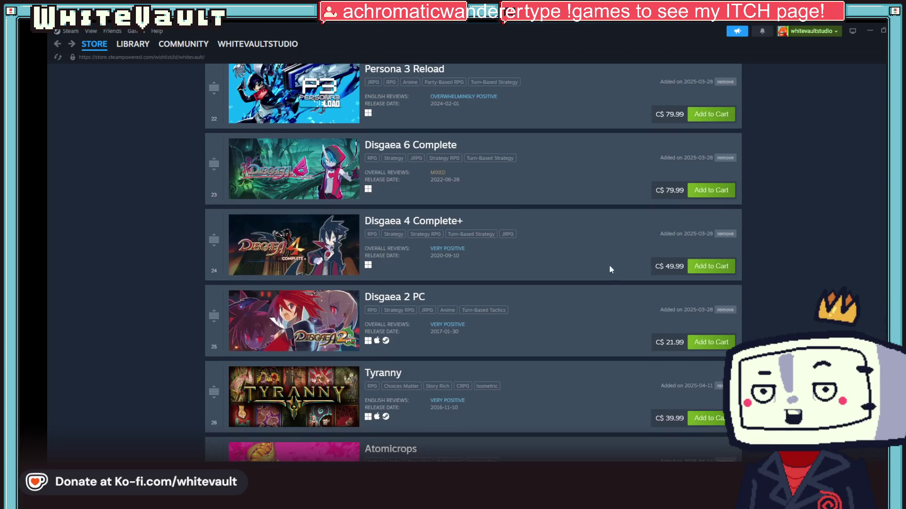
scroll(754, 307, down, 3)
scroll(766, 309, down, 2)
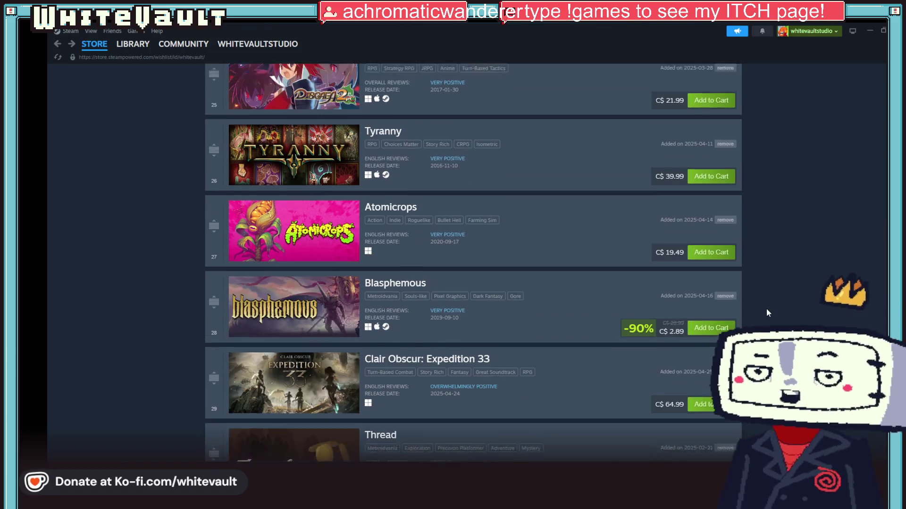
scroll(765, 309, down, 2)
scroll(473, 263, down, 3)
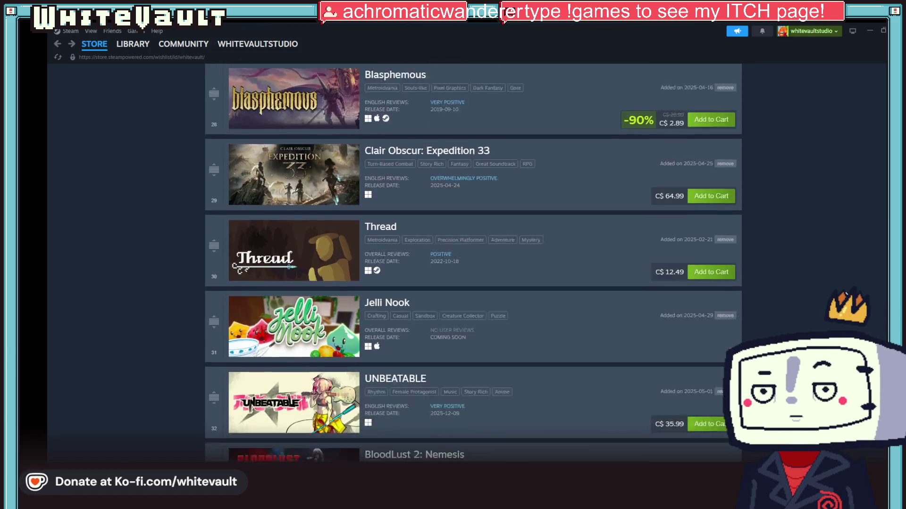
Open UNBEATABLE's store page and view the BAM, comic dialogue, phone and store dialogue screenshots
click(317, 357)
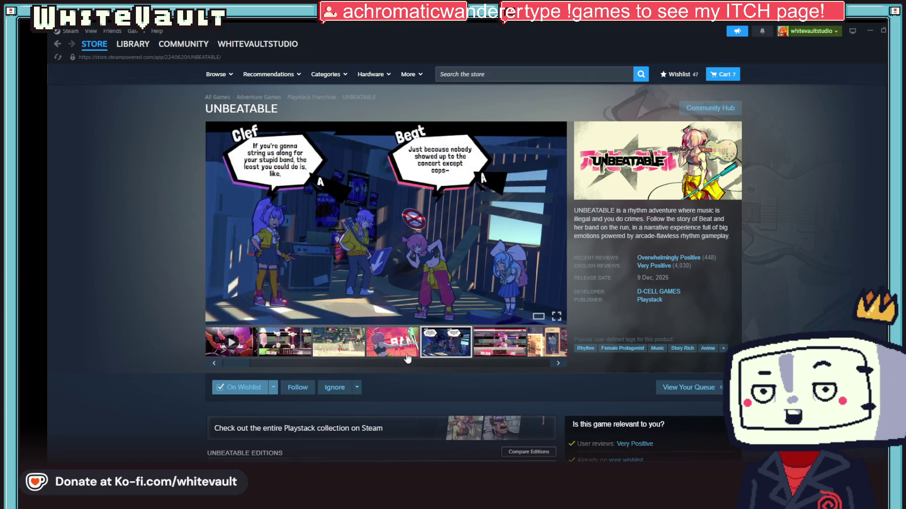
click(390, 353)
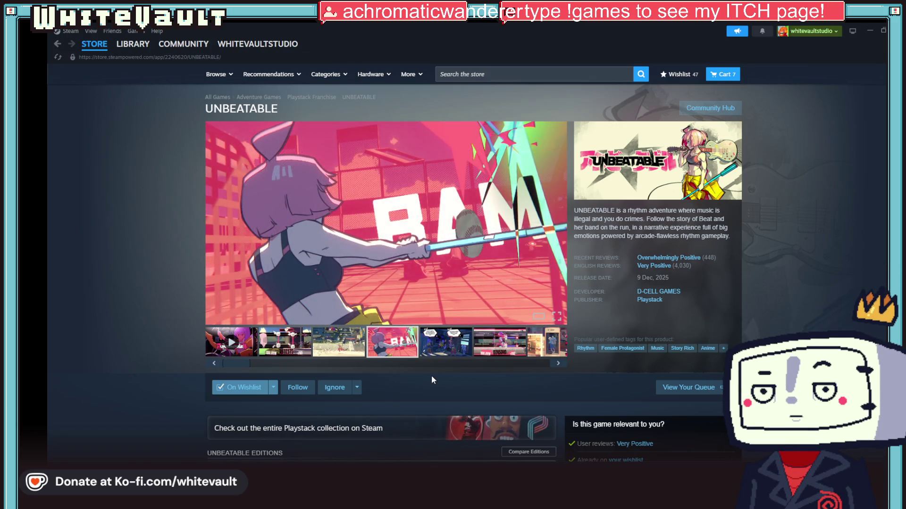
scroll(512, 400, down, 1)
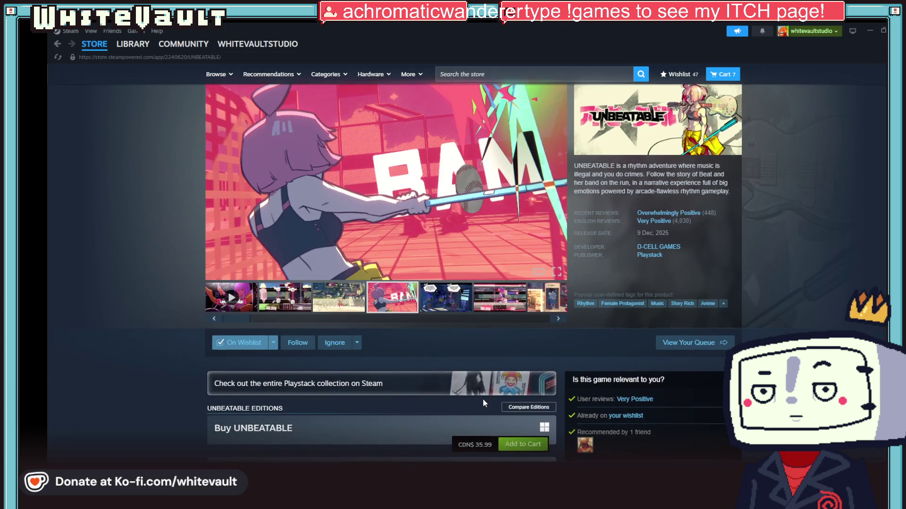
scroll(482, 398, down, 2)
scroll(497, 426, up, 3)
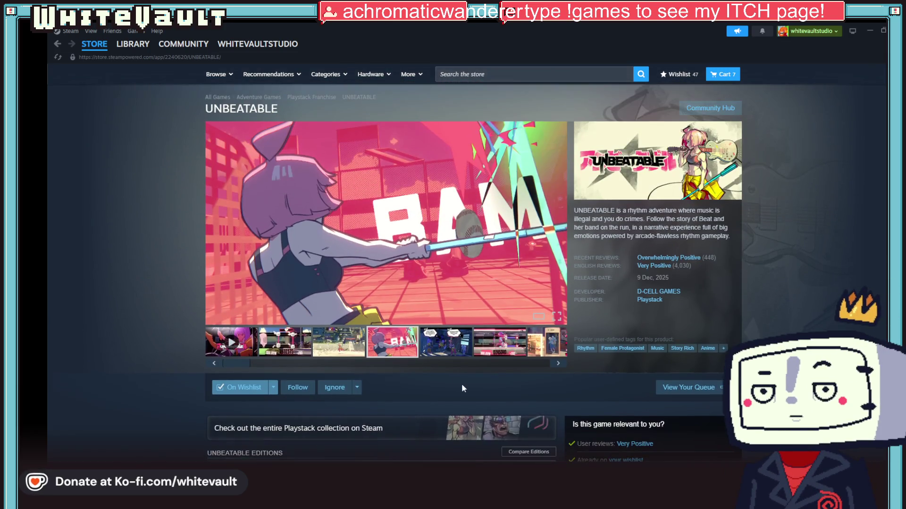
click(434, 340)
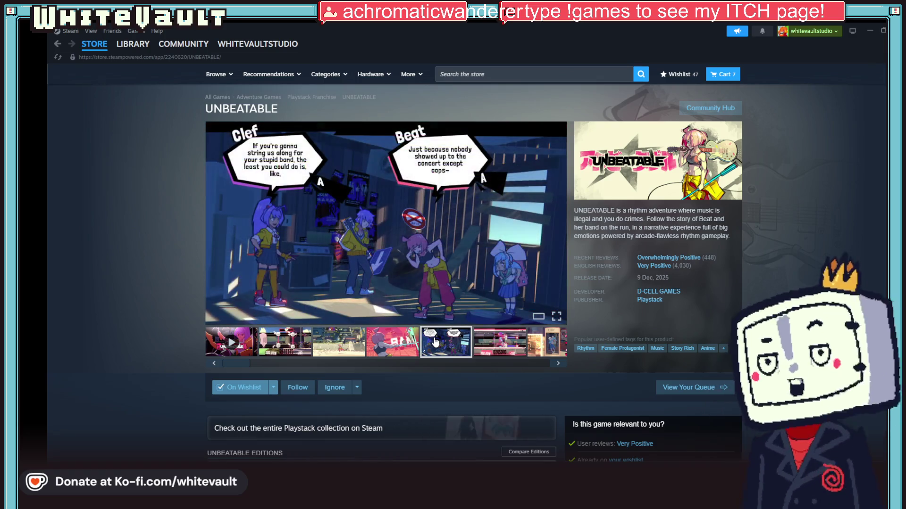
click(553, 346)
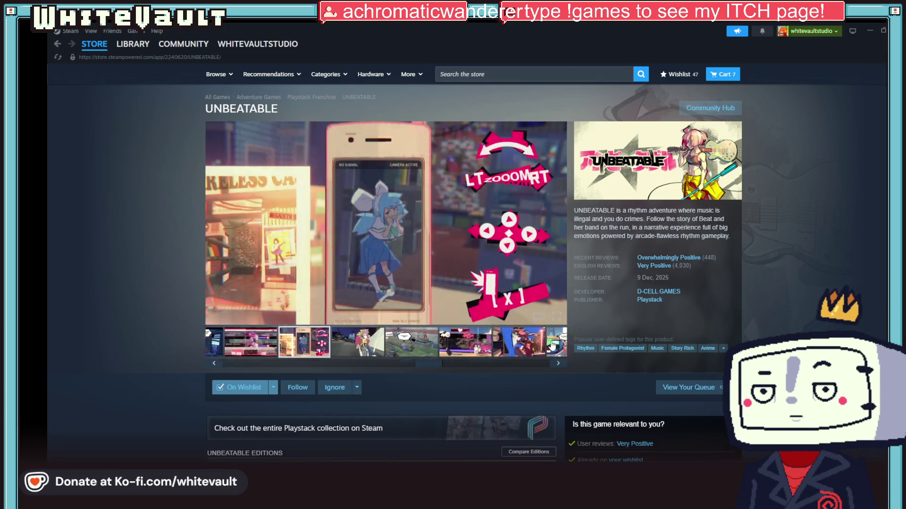
click(343, 348)
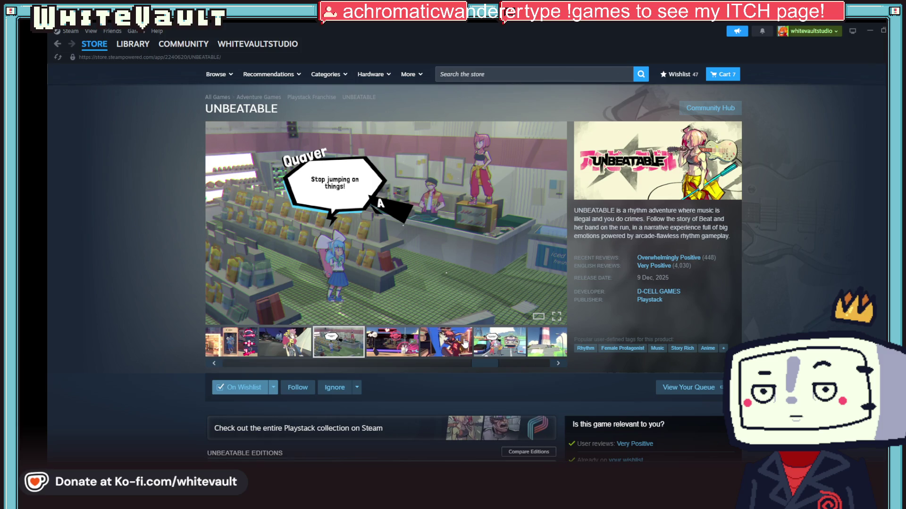
Browse further UNBEATABLE screenshots through the lighthouse to the street scene, then return to the wishlist
click(401, 343)
click(461, 338)
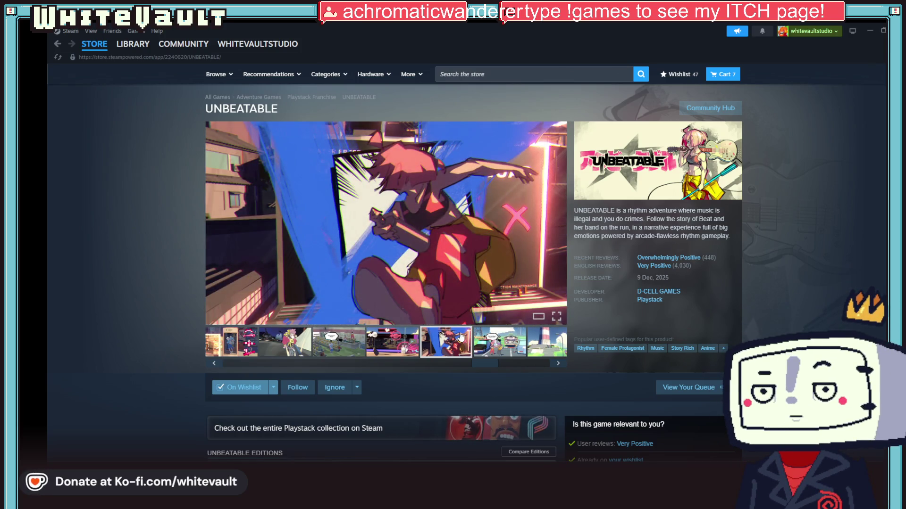
click(478, 341)
click(539, 342)
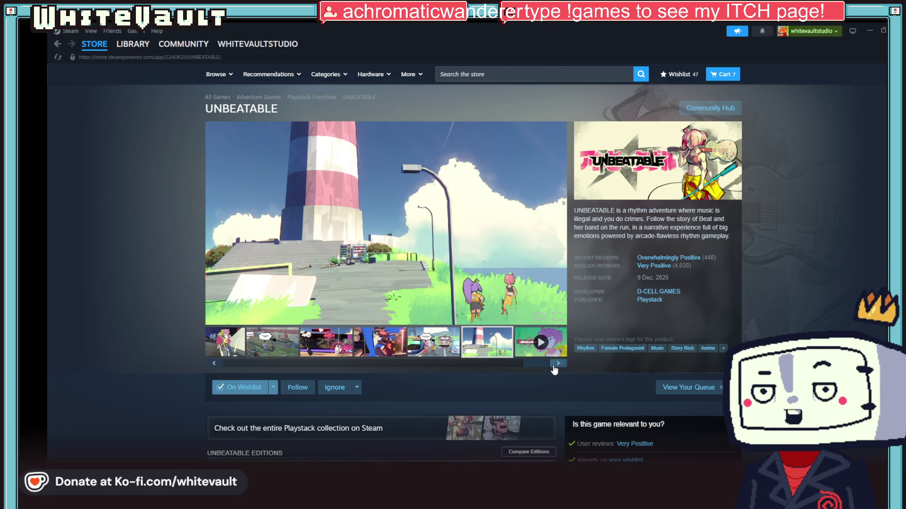
scroll(760, 310, down, 4)
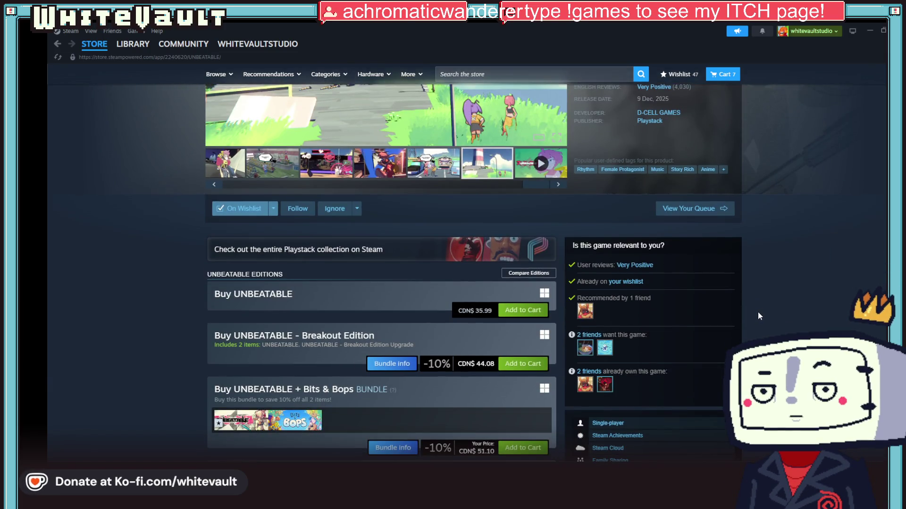
scroll(757, 312, up, 4)
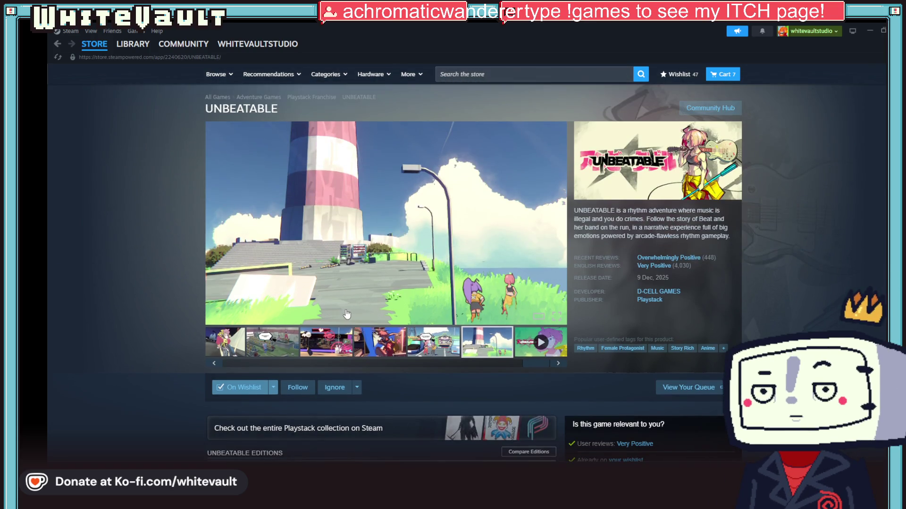
click(457, 341)
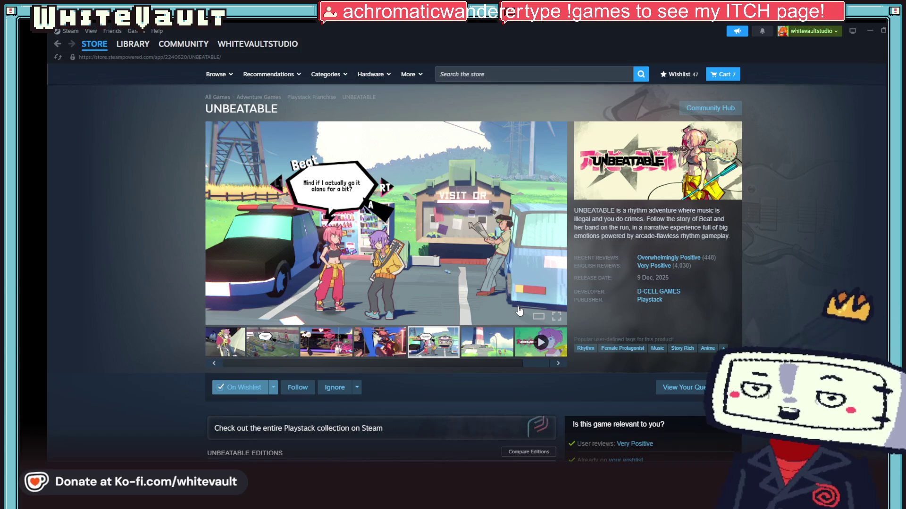
mouse_move(95, 43)
click(92, 88)
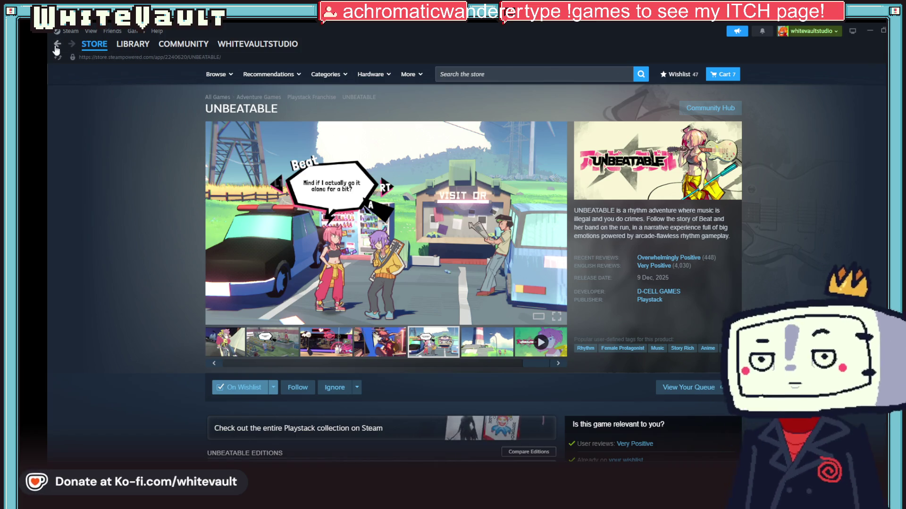
Scroll the wishlist, glance at Darkest Dungeon's page and go back to the wishlist
scroll(208, 292, down, 4)
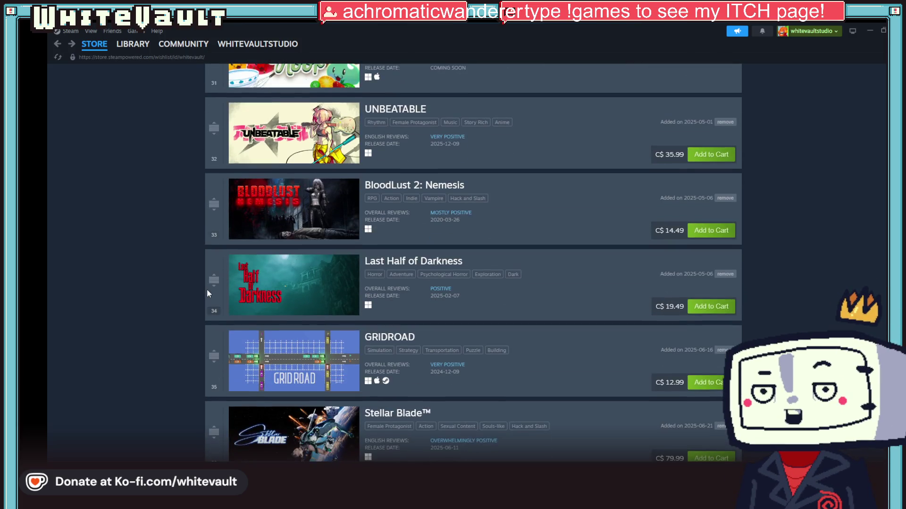
scroll(207, 291, down, 4)
scroll(207, 293, down, 2)
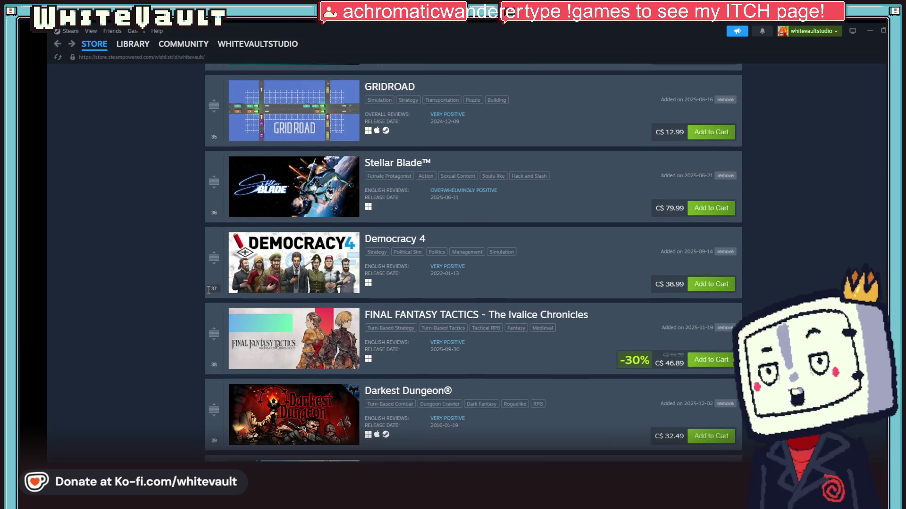
scroll(208, 293, down, 2)
scroll(207, 293, down, 2)
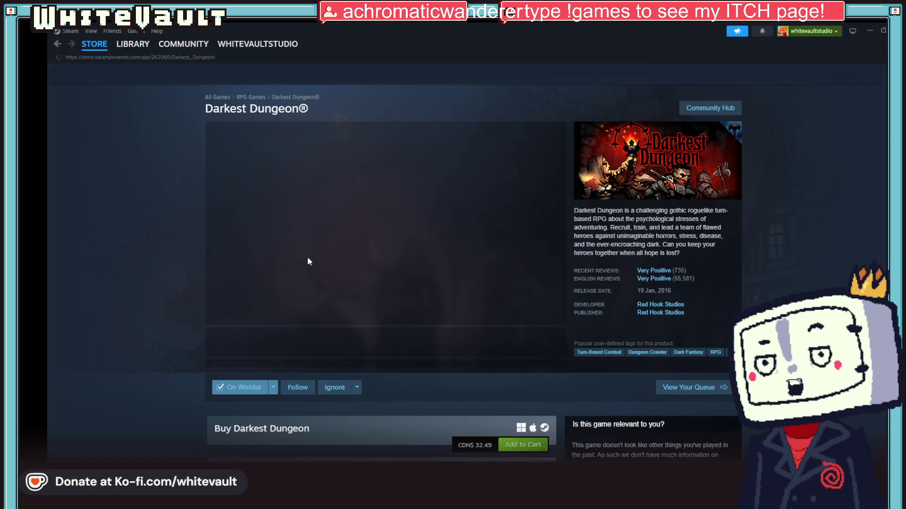
scroll(309, 255, down, 5)
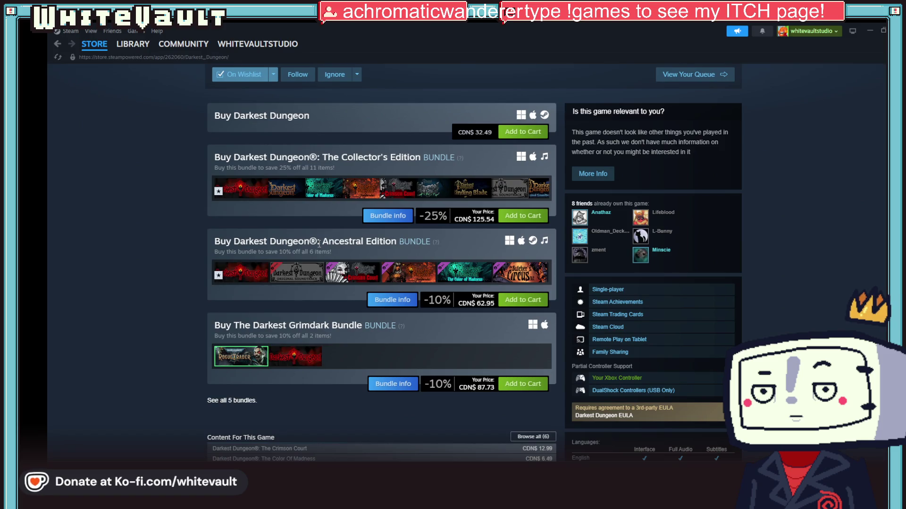
scroll(313, 251, up, 4)
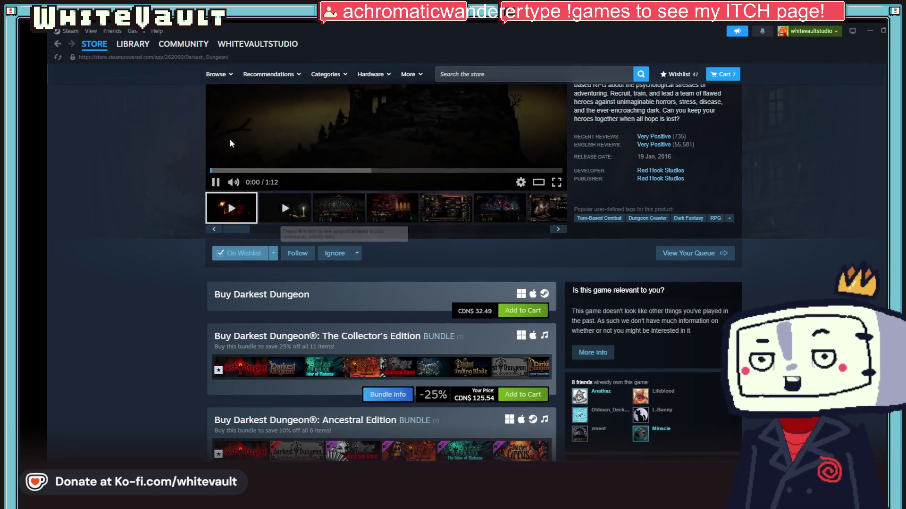
click(57, 44)
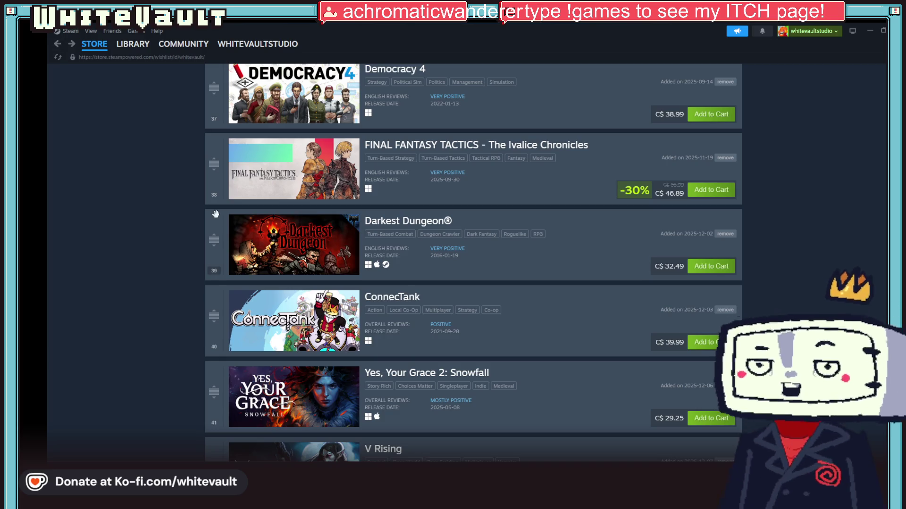
Scroll to the end of the wishlist and minimise Steam
scroll(231, 239, down, 4)
scroll(248, 269, down, 2)
scroll(250, 272, down, 5)
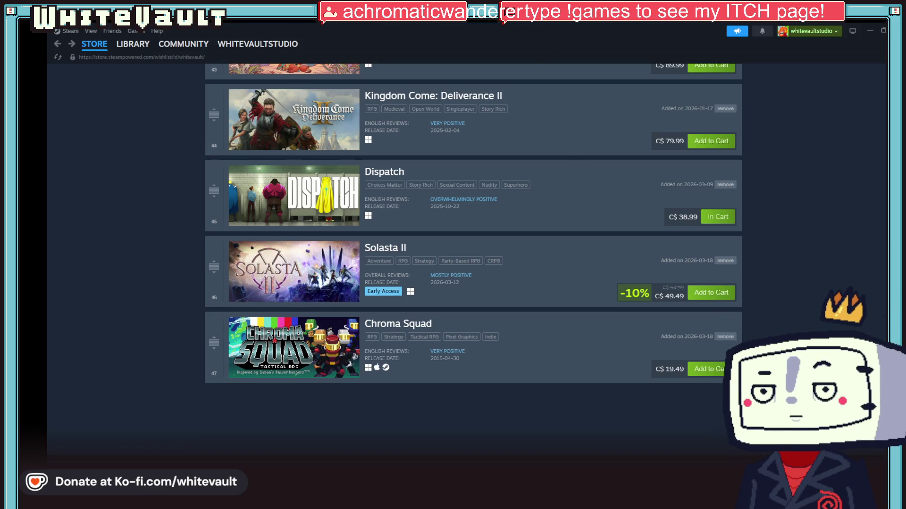
click(868, 29)
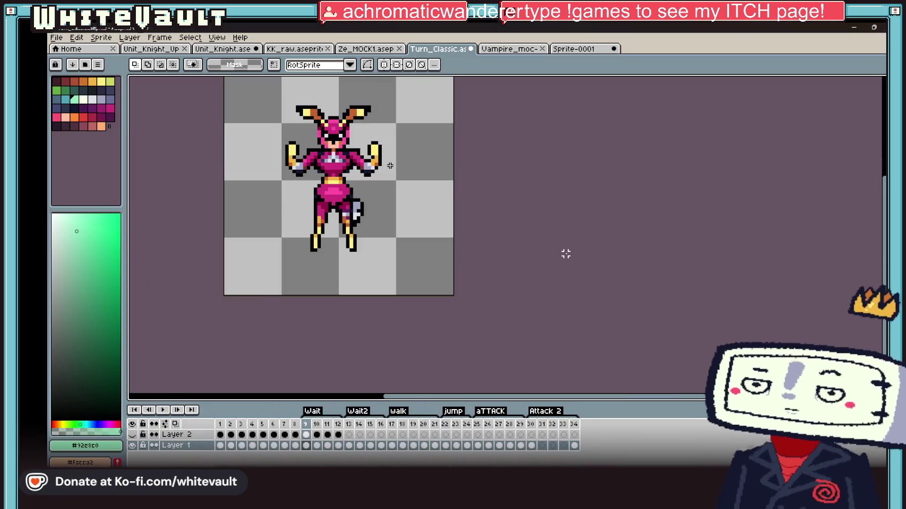
Sample the black outline colour from the skirt with the eyedropper
scroll(499, 224, down, 2)
scroll(454, 213, up, 2)
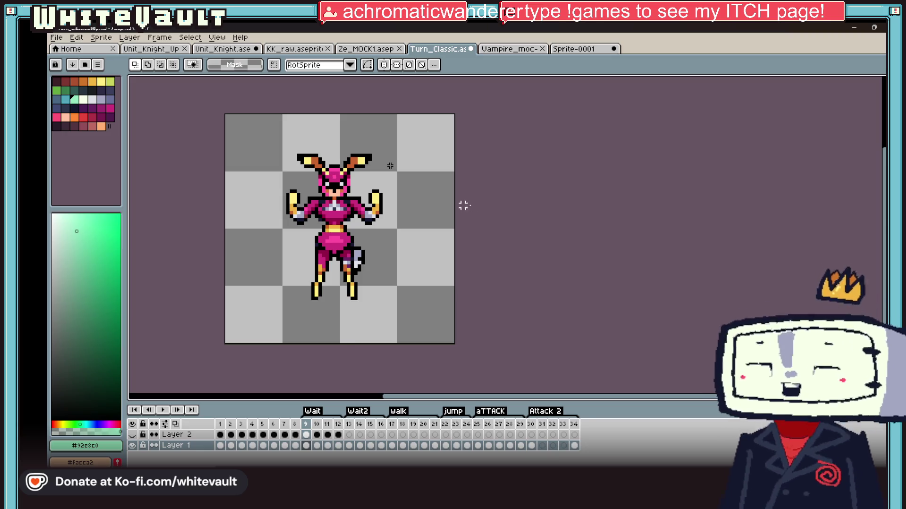
scroll(302, 276, down, 1)
scroll(307, 278, up, 1)
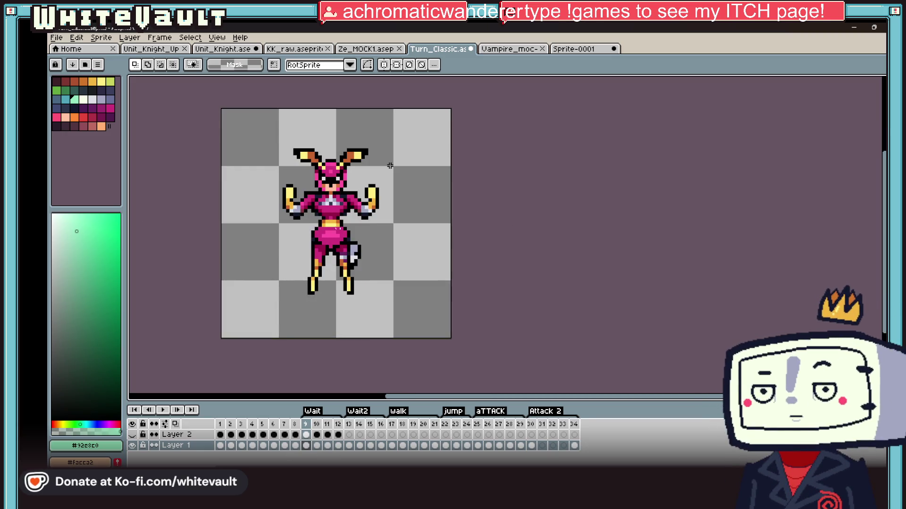
scroll(327, 255, up, 2)
scroll(327, 256, up, 1)
key(i)
click(317, 258)
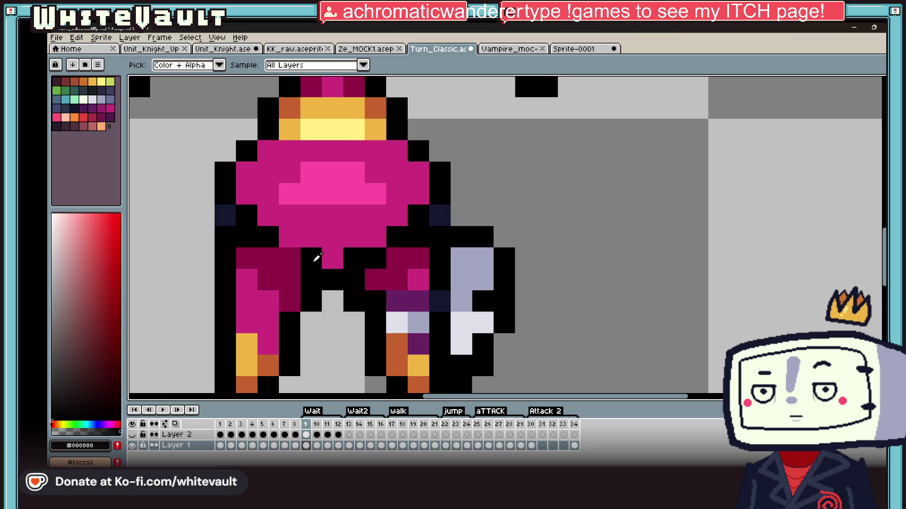
Step through Wait frames 9–11 and play the idle animation to preview it
scroll(375, 253, down, 5)
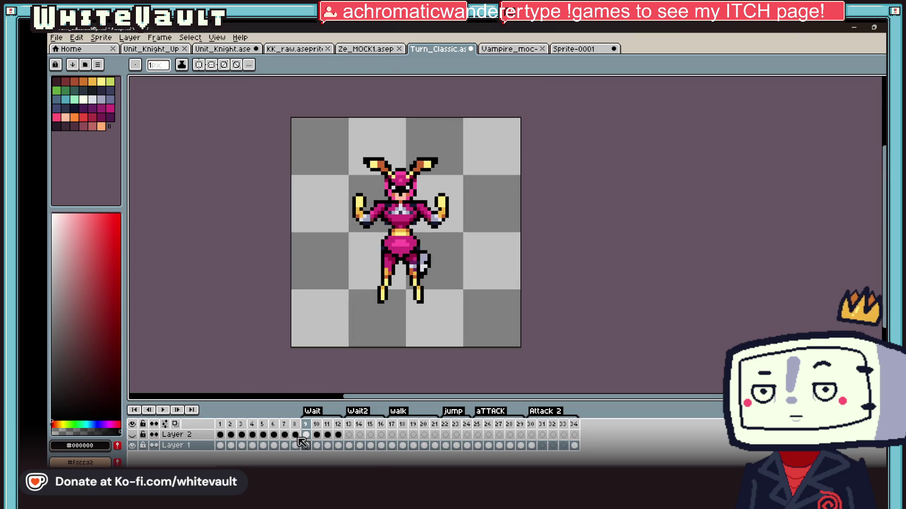
click(306, 445)
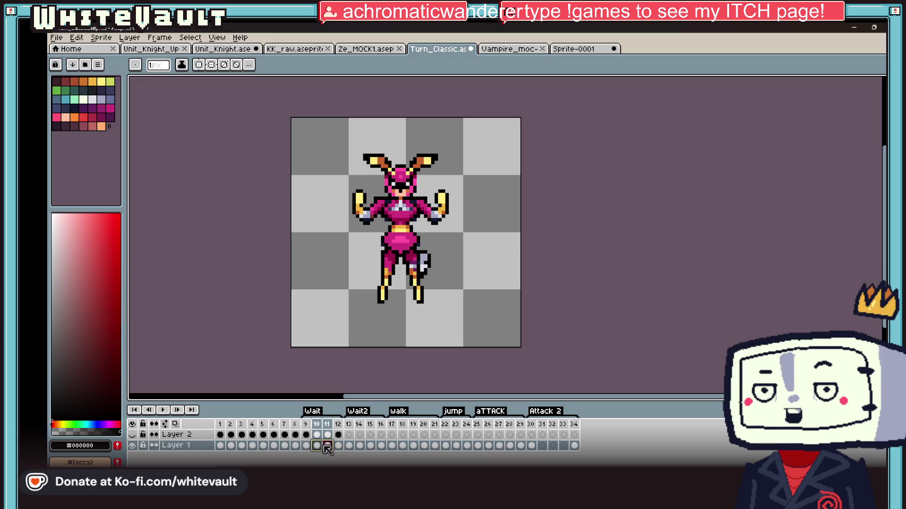
click(316, 446)
scroll(467, 236, down, 2)
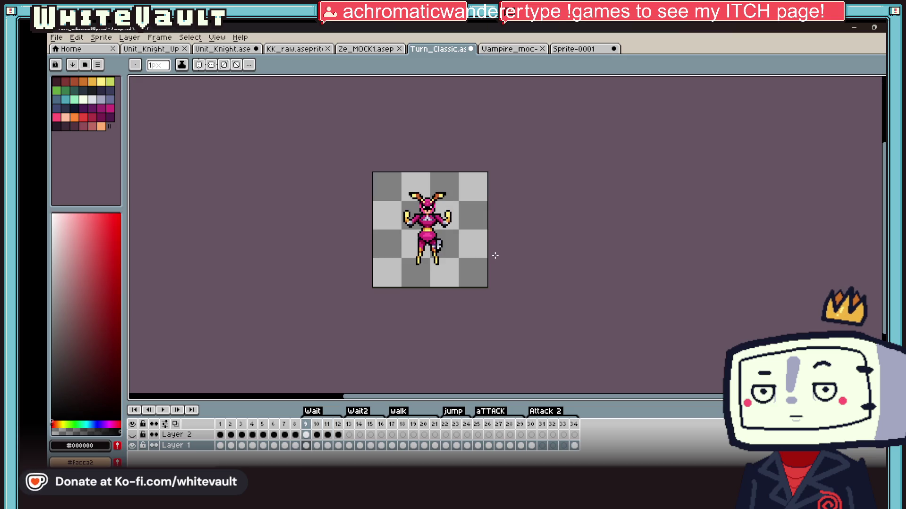
key(i)
key(Right)
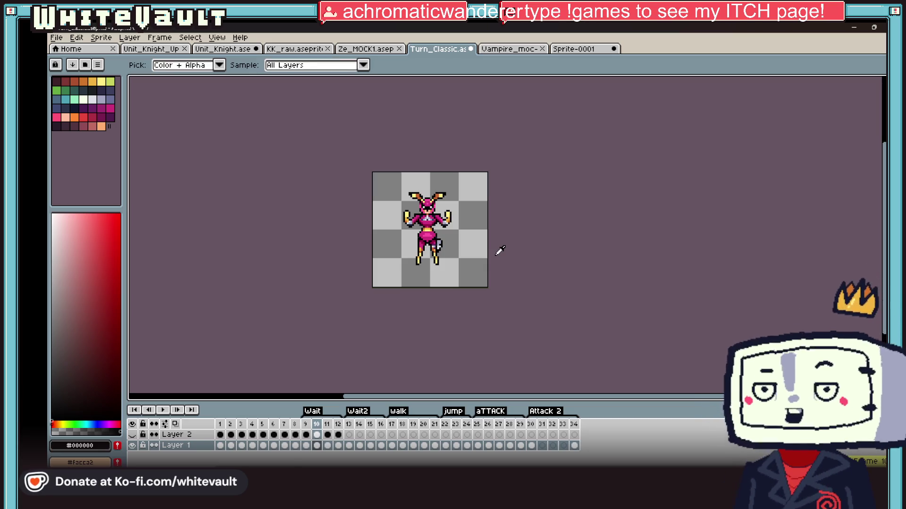
key(b)
key(Right)
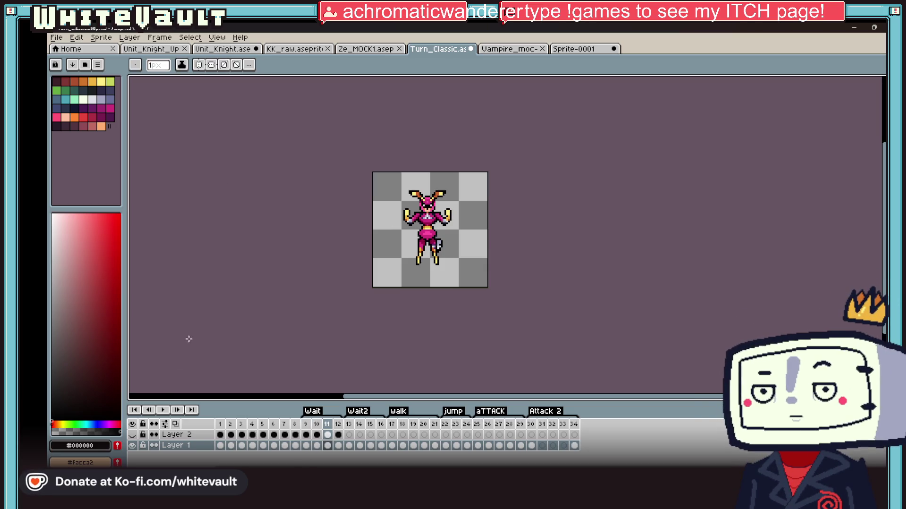
click(162, 410)
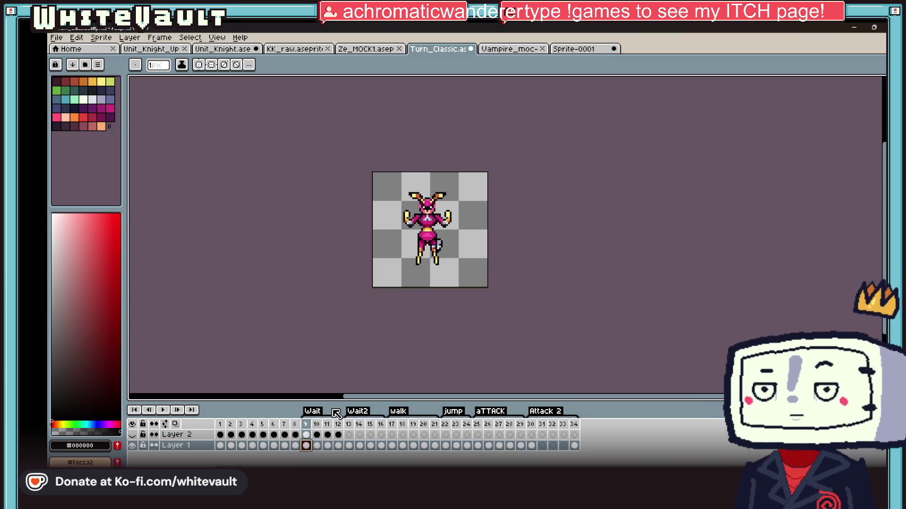
scroll(399, 236, up, 2)
scroll(401, 242, down, 1)
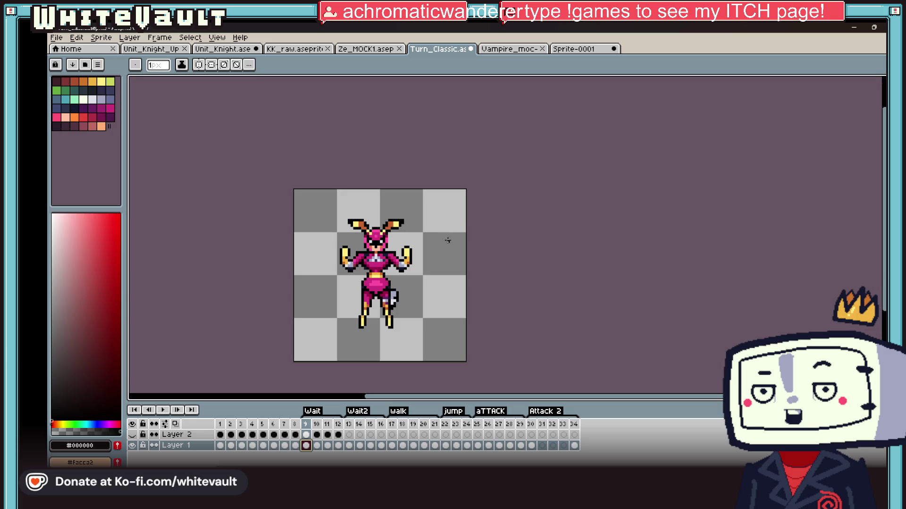
On frame 10, select the right hand and nudge it one pixel left
key(m)
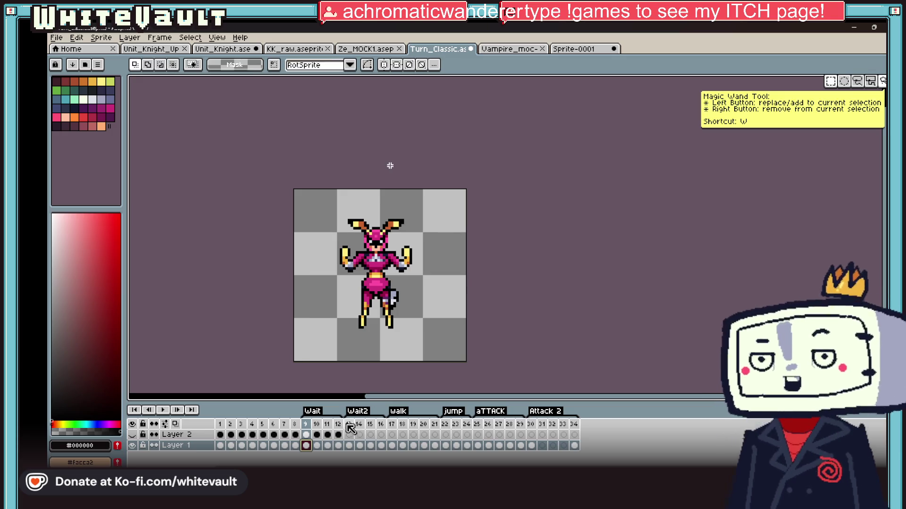
click(317, 446)
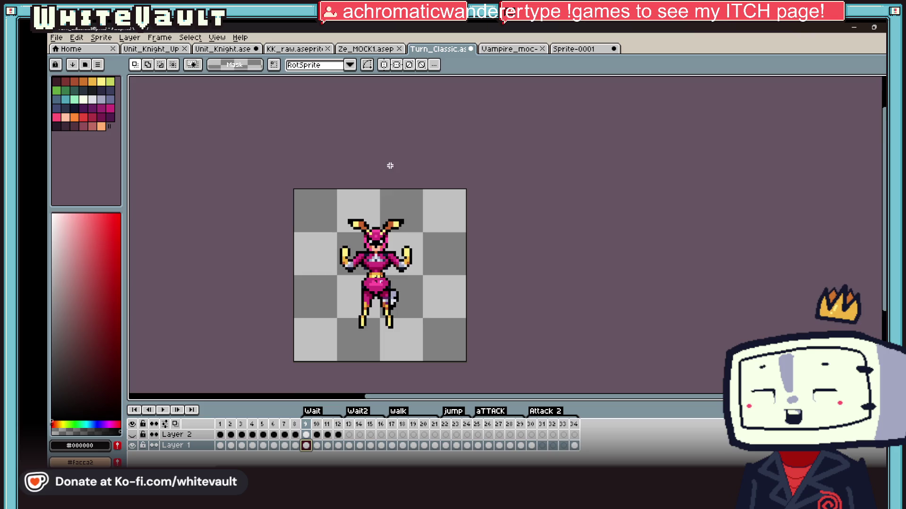
scroll(389, 165, up, 1)
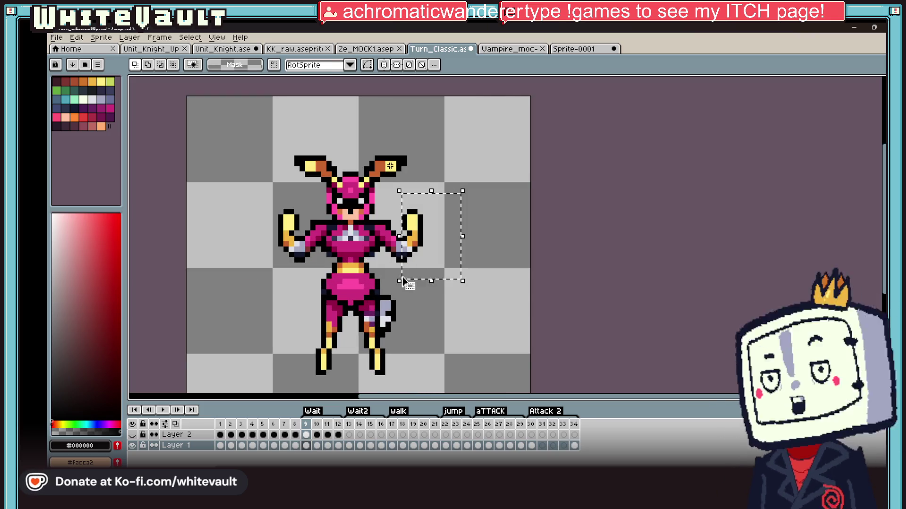
key(Left)
click(630, 260)
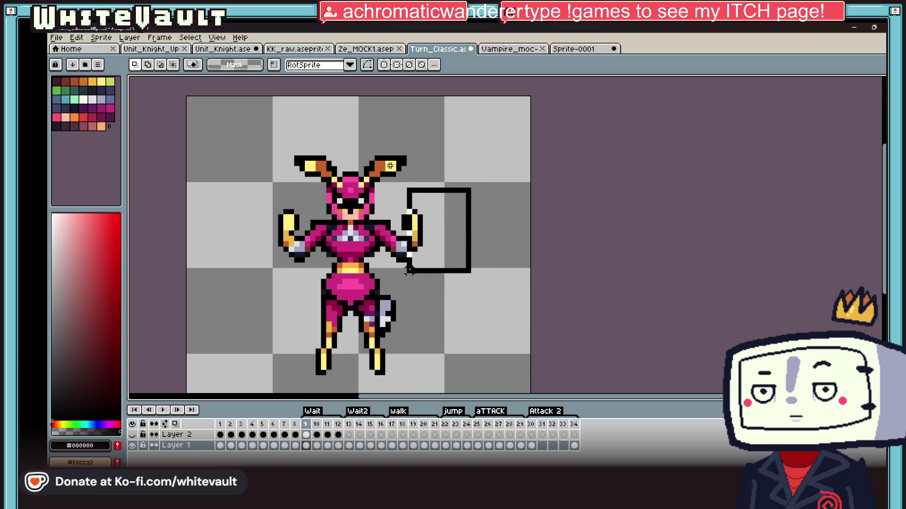
drag(410, 270, 409, 272)
scroll(428, 223, up, 2)
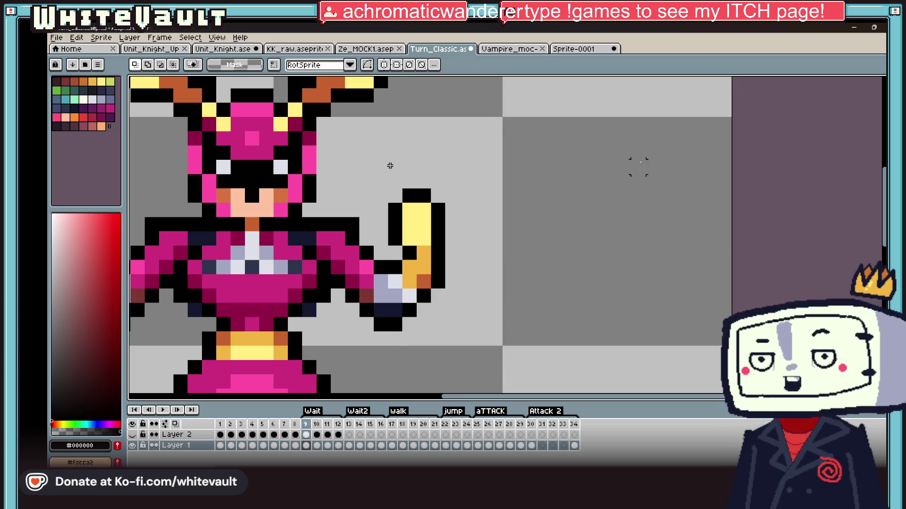
drag(647, 159, 373, 375)
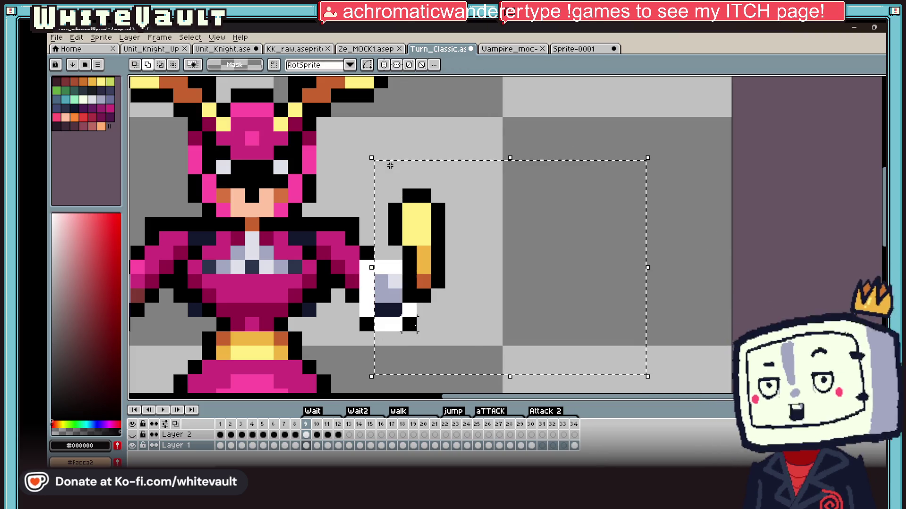
key(Left)
key(ctrl+d)
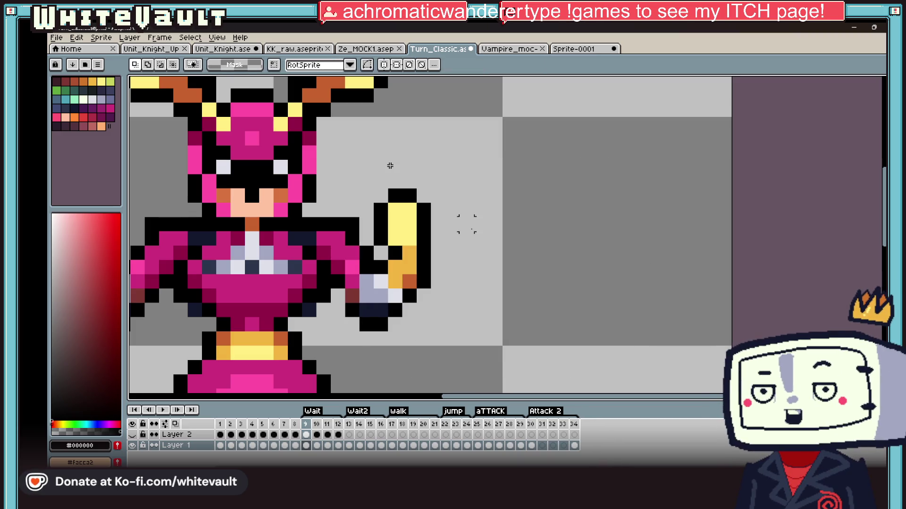
Lift the other hand, drag it beside the knight's body, and commit its new position
key(i)
key(b)
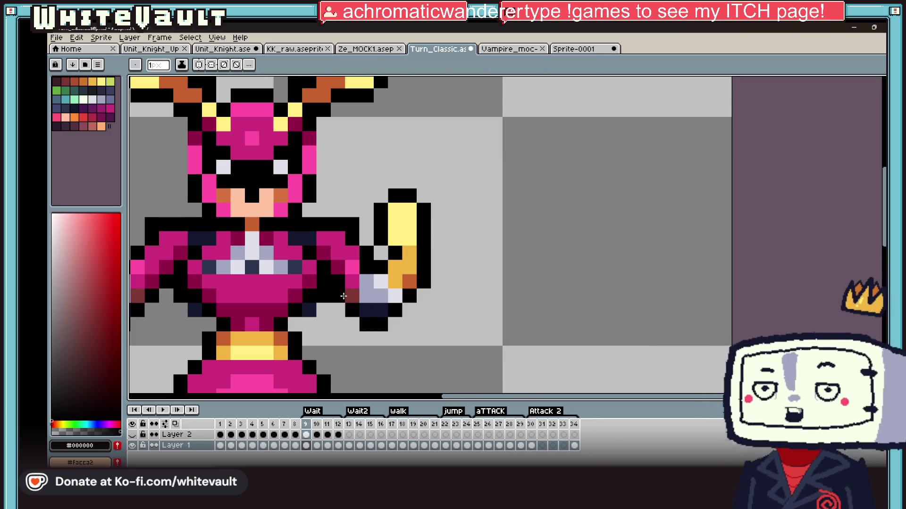
scroll(347, 303, down, 5)
scroll(347, 303, up, 1)
key(m)
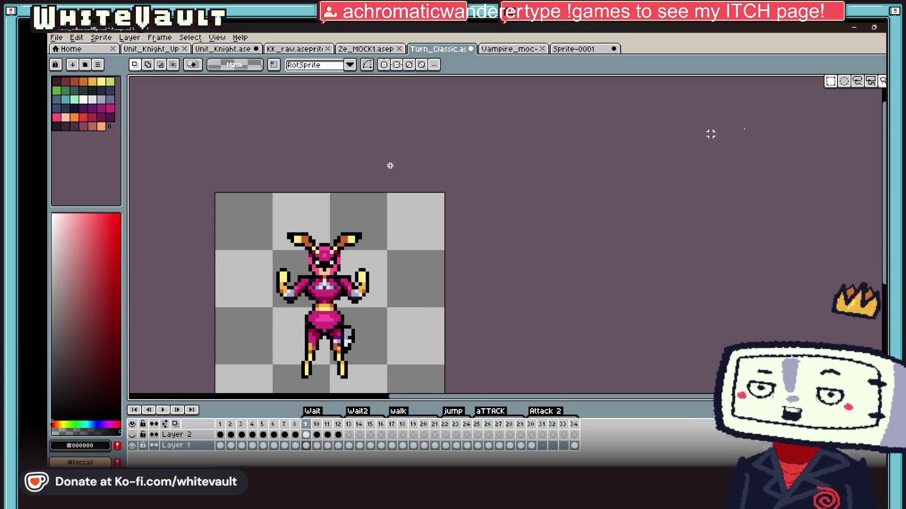
scroll(343, 278, up, 2)
drag(337, 252, 449, 328)
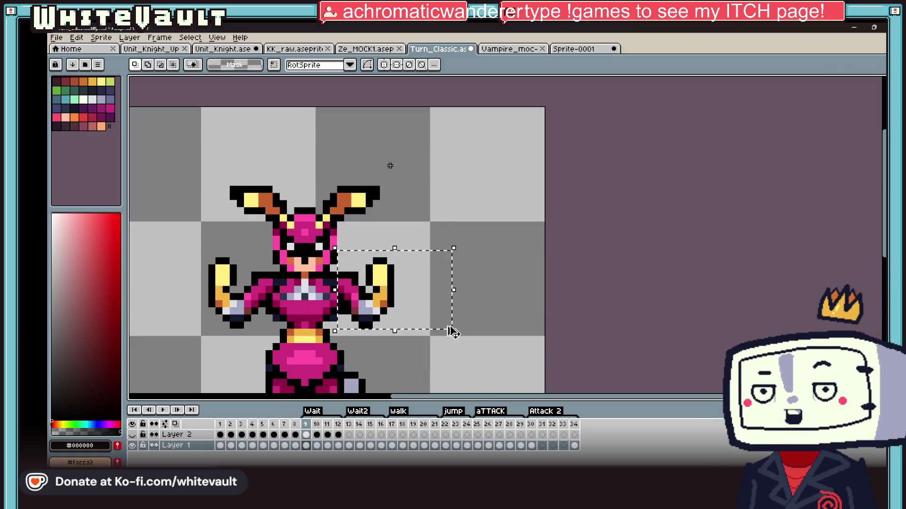
drag(140, 239, 246, 346)
key(Delete)
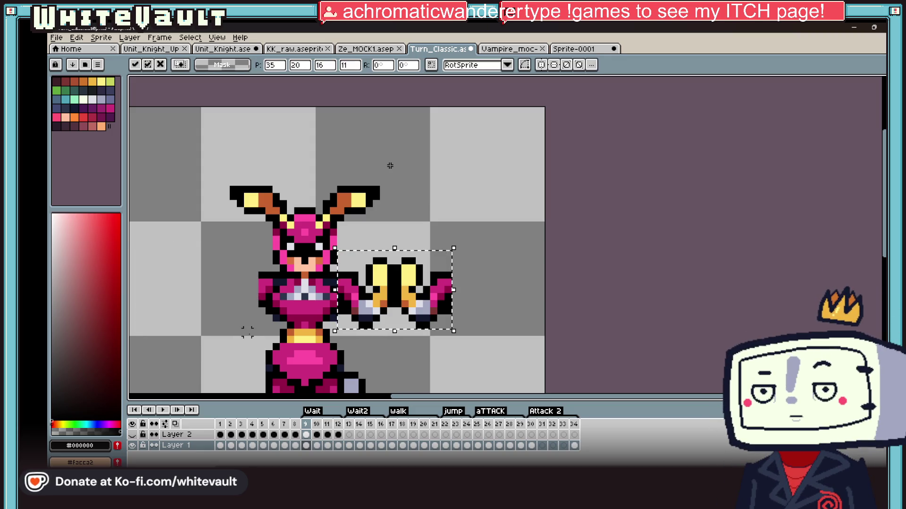
drag(391, 300, 263, 313)
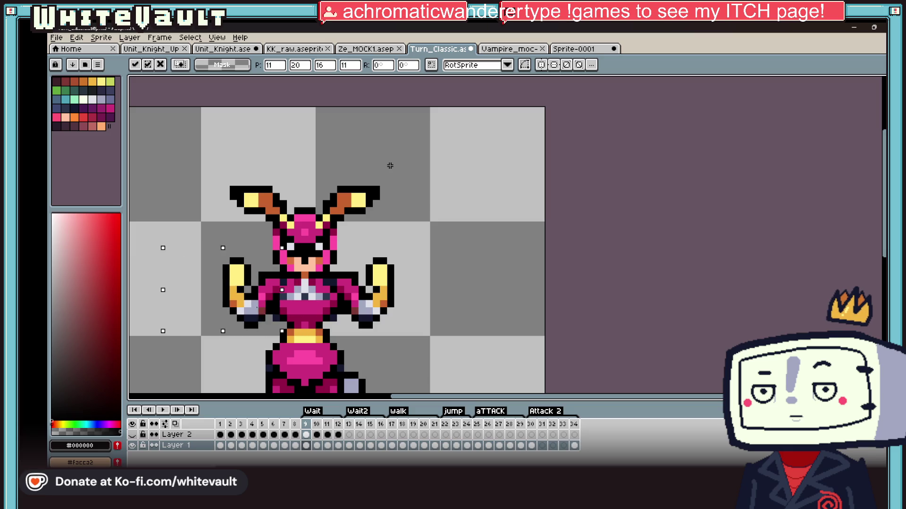
scroll(390, 166, down, 3)
key(Return)
click(305, 447)
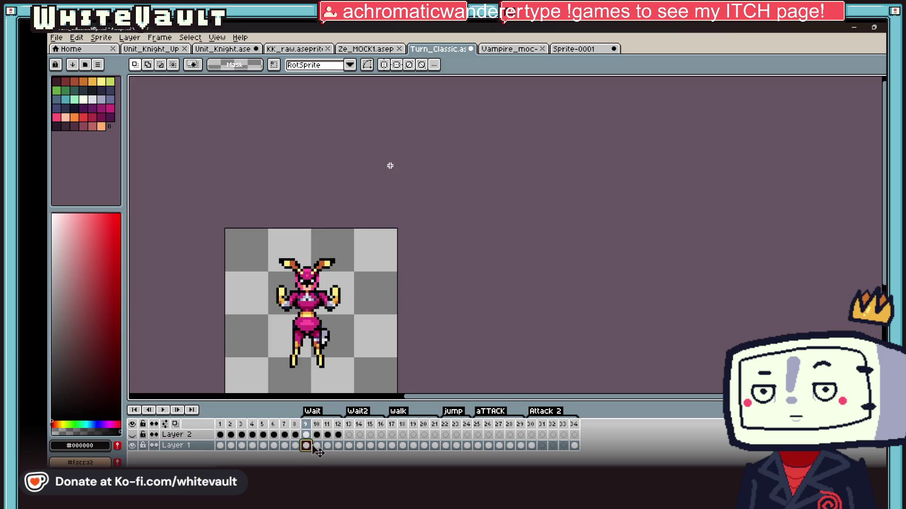
Zoom in on frame 9 and paint a black pixel on the knight's chest
key(plus)
click(306, 445)
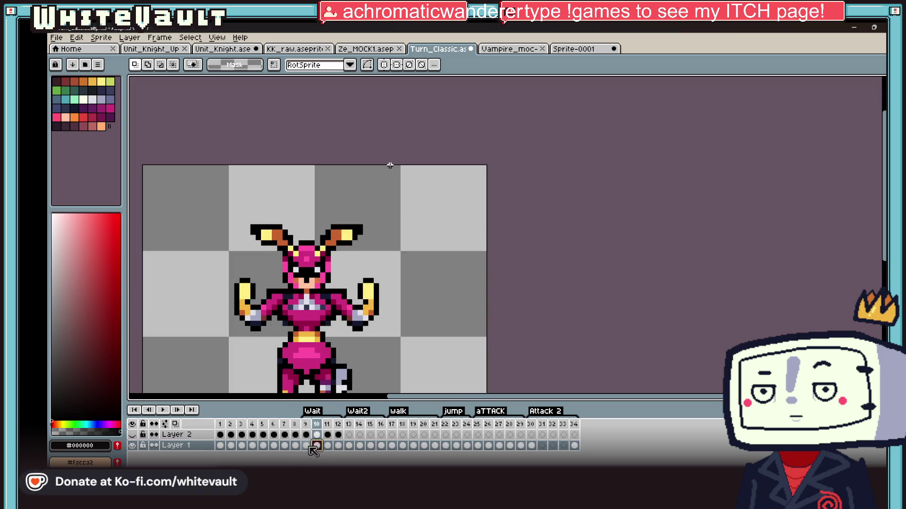
scroll(325, 320, up, 4)
key(ctrl+d)
key(b)
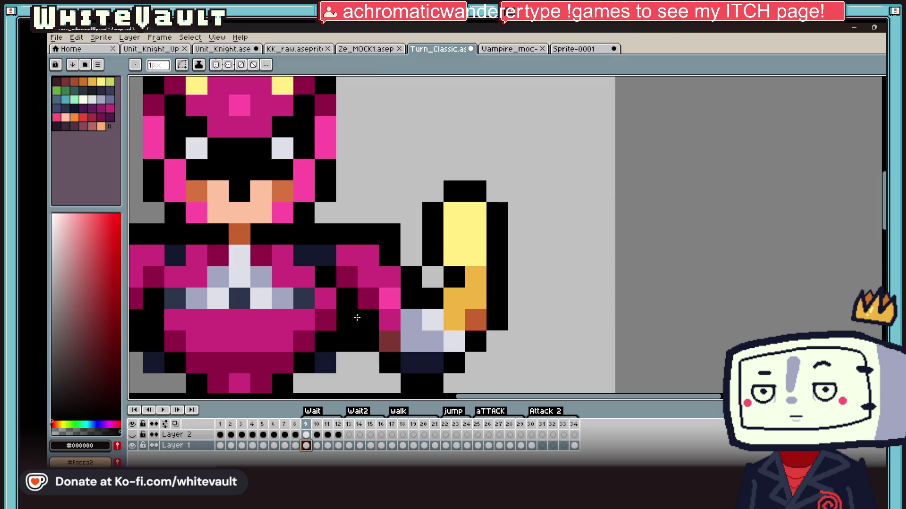
click(348, 271)
scroll(344, 283, down, 3)
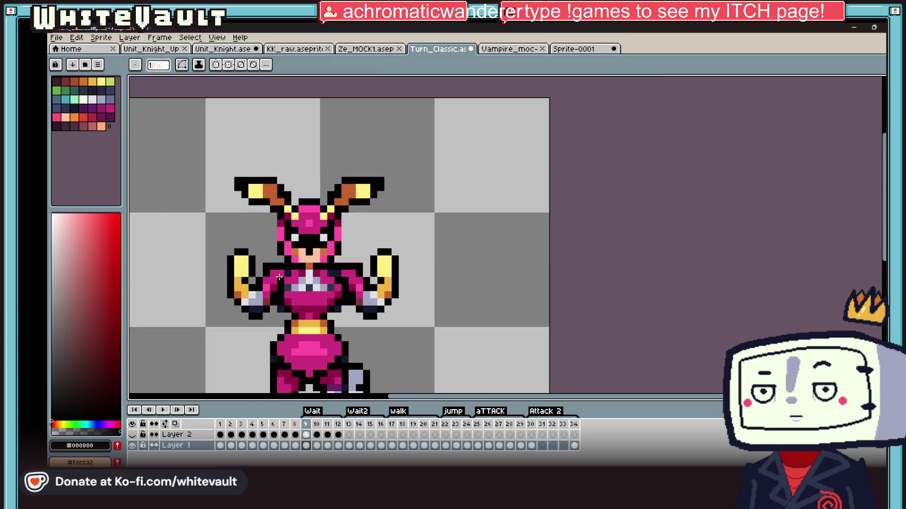
scroll(279, 277, up, 2)
Pick dark magenta #930047 from the sprite and compare frame 10's arm pose
key(e)
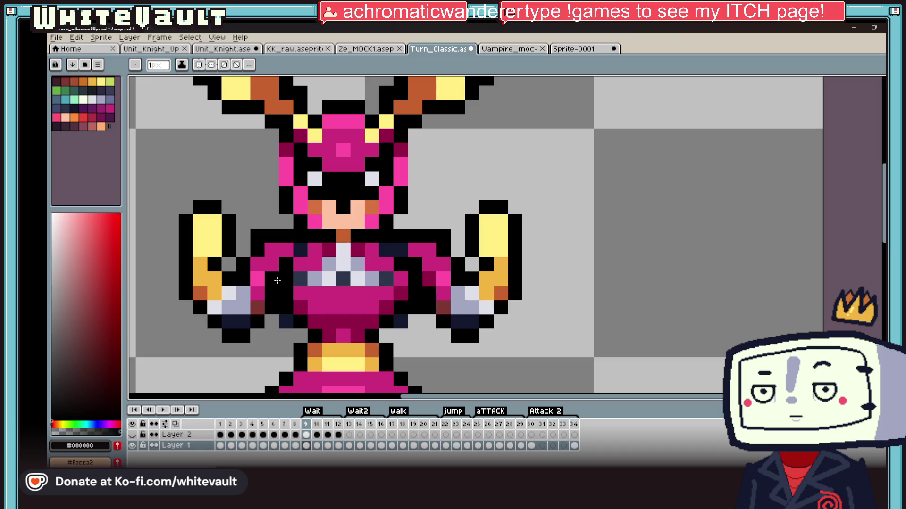
key(i)
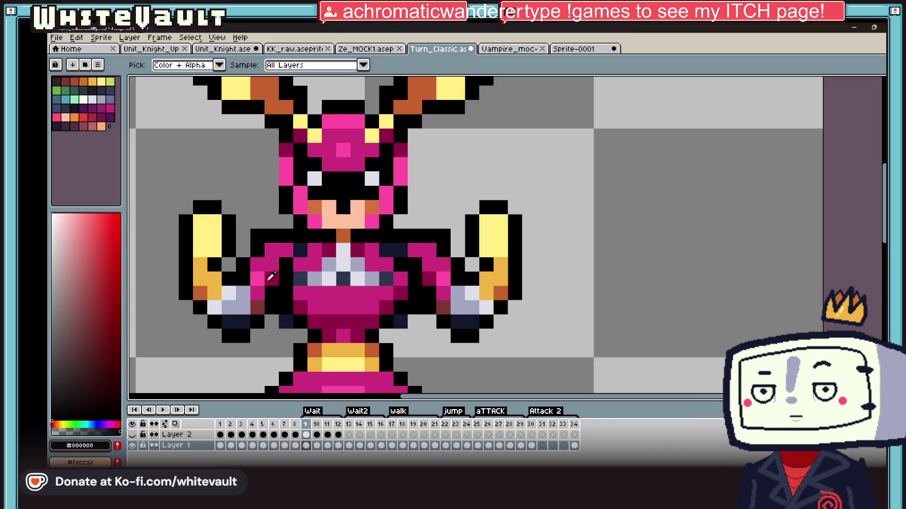
click(268, 280)
key(b)
scroll(395, 264, down, 5)
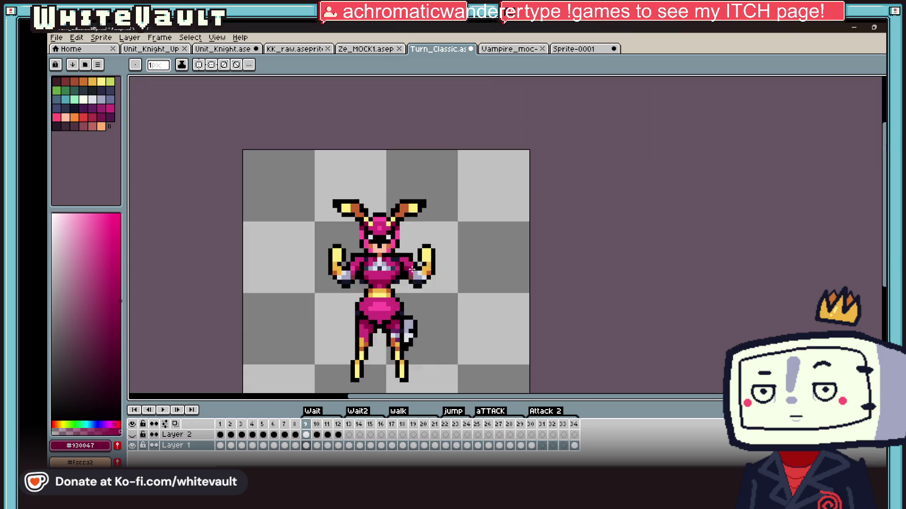
click(296, 445)
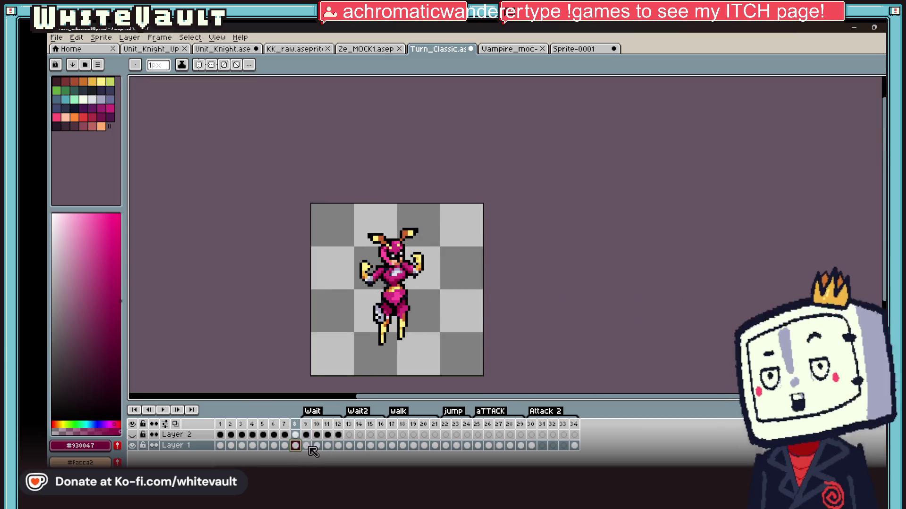
click(317, 446)
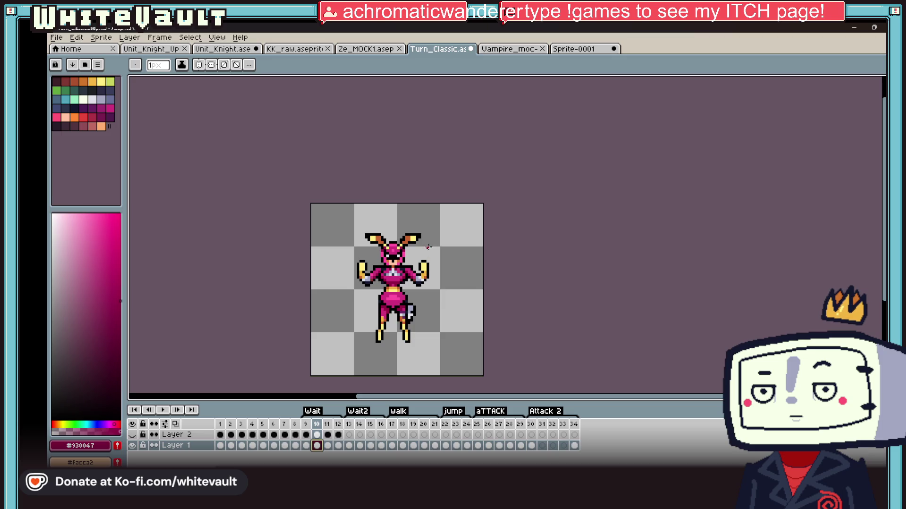
click(307, 445)
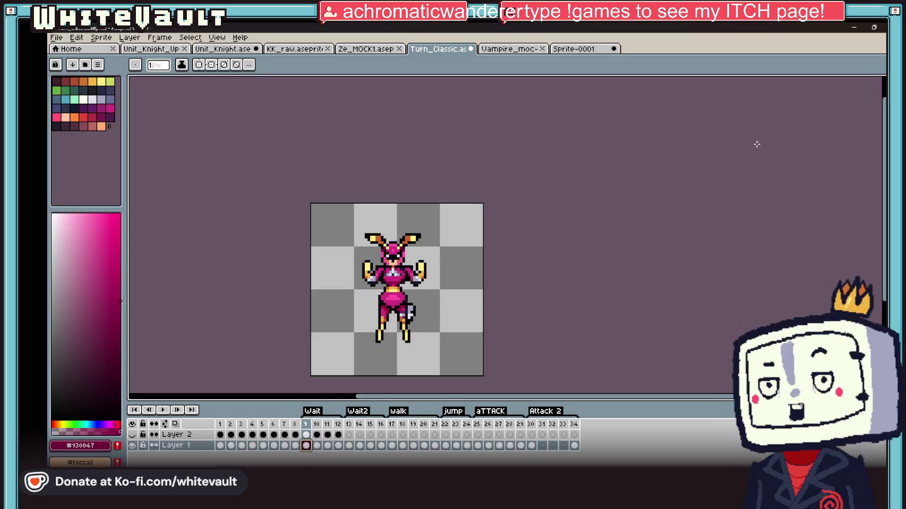
Erase the left arm, then copy, flip and place the right half on the left
key(m)
drag(546, 219, 392, 377)
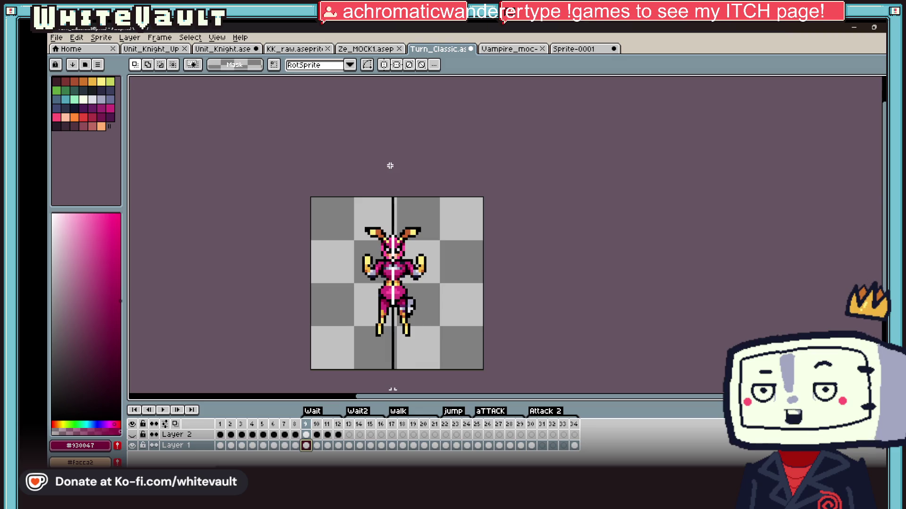
scroll(390, 166, up, 1)
drag(321, 244, 392, 294)
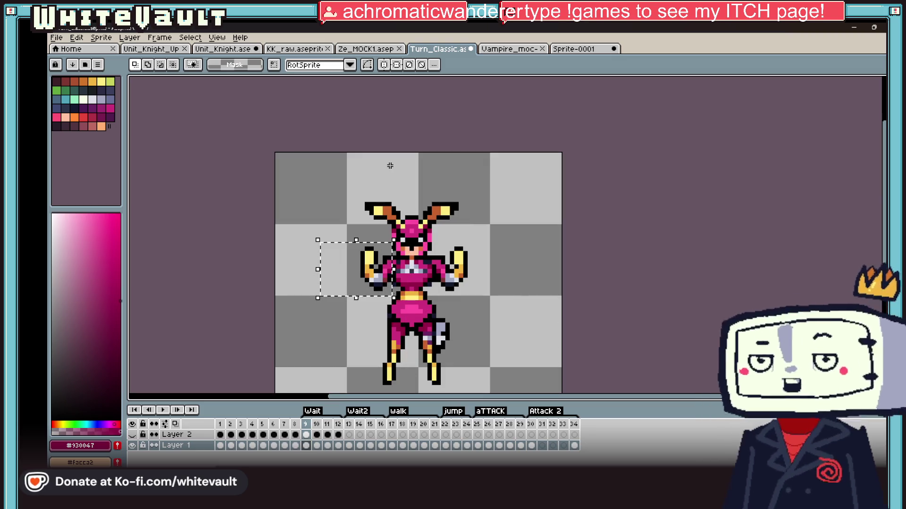
key(Delete)
drag(411, 151, 566, 396)
key(ctrl+c)
key(ctrl+v)
drag(533, 265, 414, 264)
key(shift+h)
key(Return)
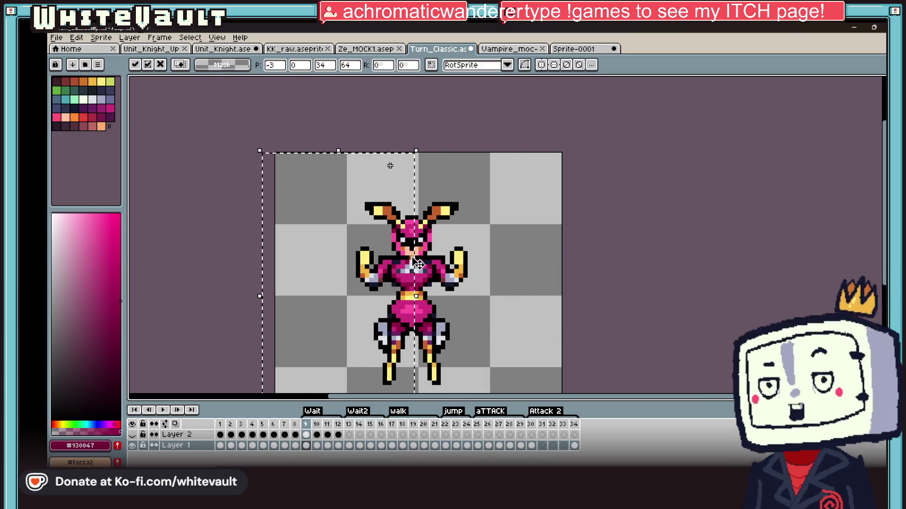
scroll(415, 264, down, 2)
key(ctrl+d)
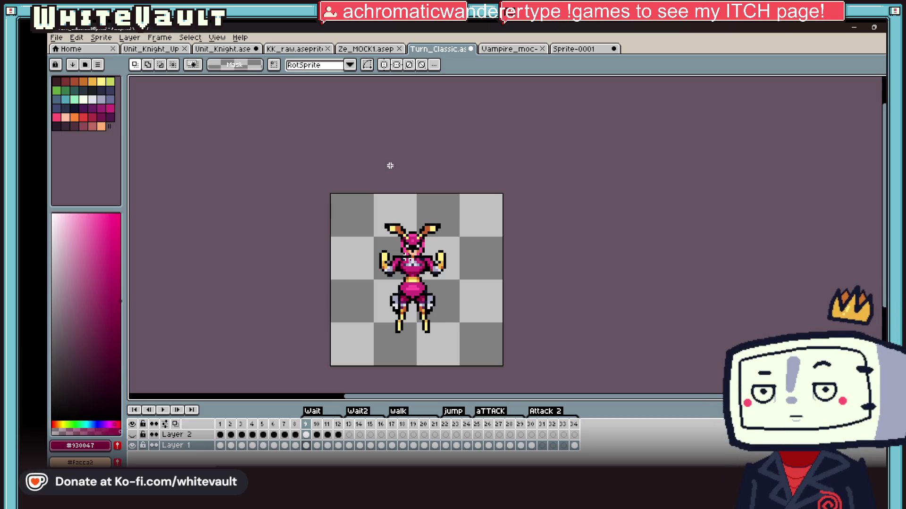
Compare frame 8, then undo twice on frame 9 to remove the extra grey armour piece
click(297, 445)
click(305, 446)
scroll(453, 328, up, 1)
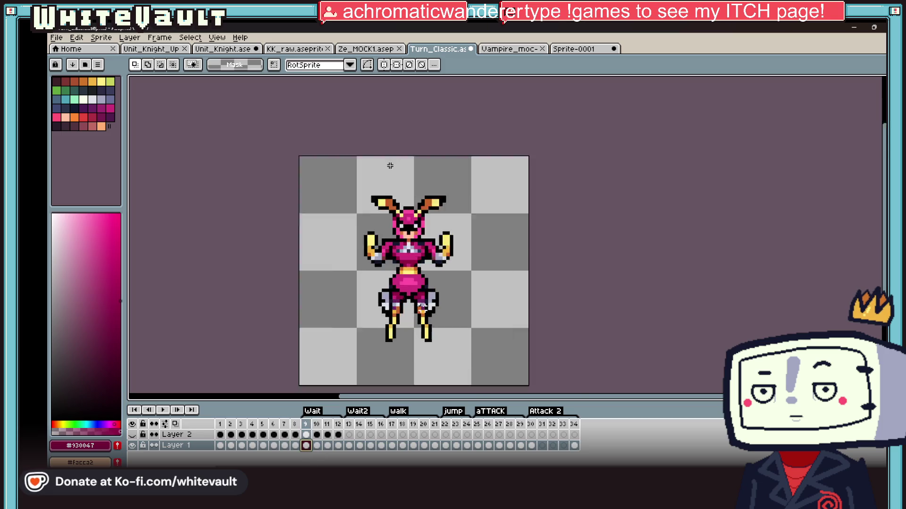
scroll(453, 327, up, 1)
scroll(452, 328, up, 2)
key(ctrl+z)
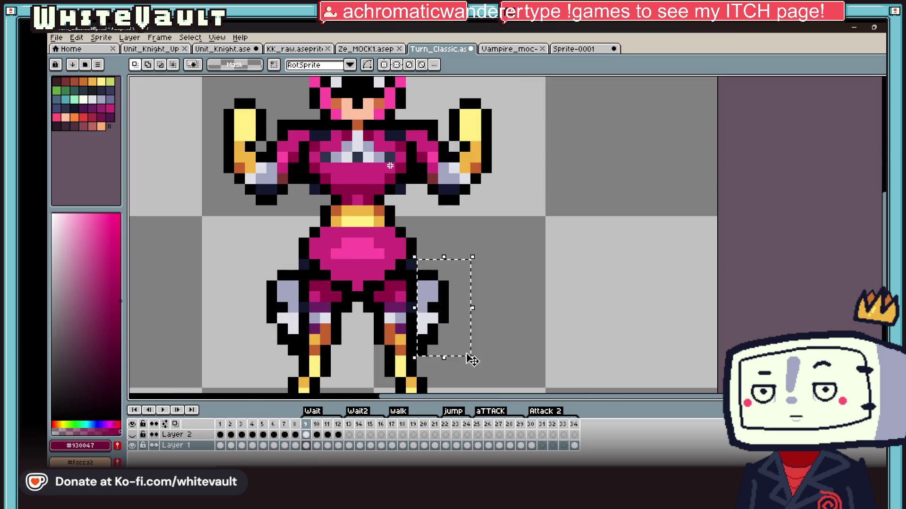
key(ctrl+z)
click(306, 446)
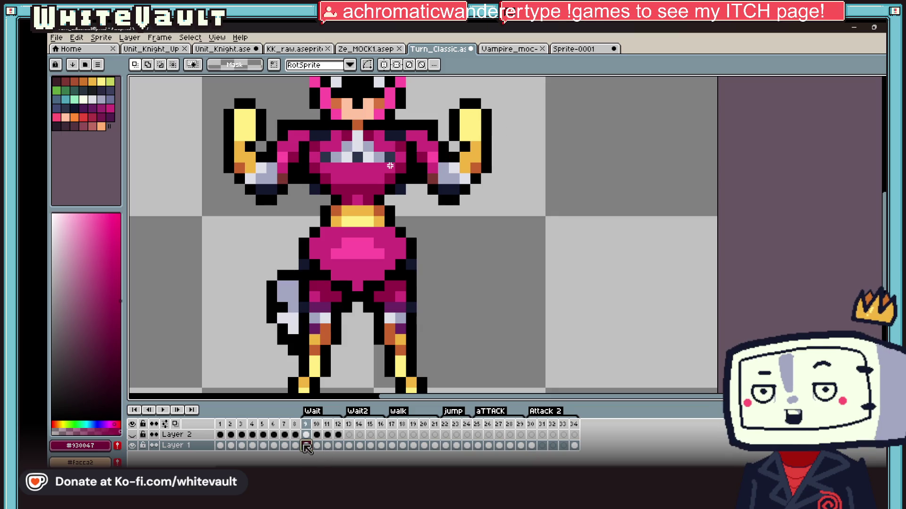
Compare frames 9 and 10, then select the knight's left leg in frame 10
click(317, 446)
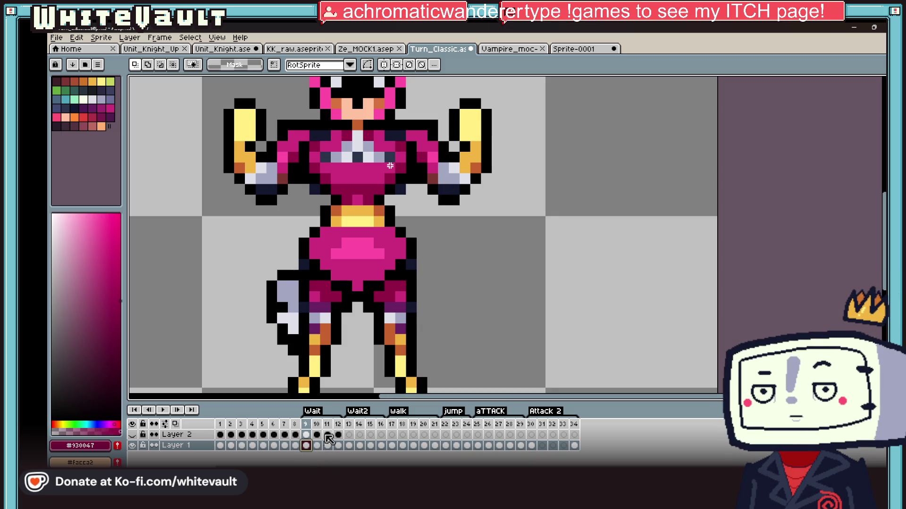
scroll(404, 372, down, 2)
scroll(404, 372, down, 2)
scroll(405, 372, up, 2)
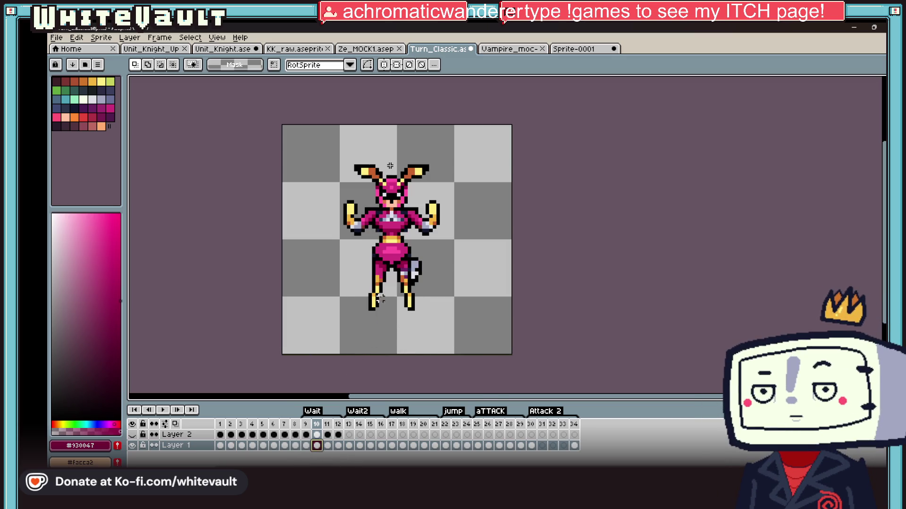
scroll(381, 298, up, 1)
key(Left)
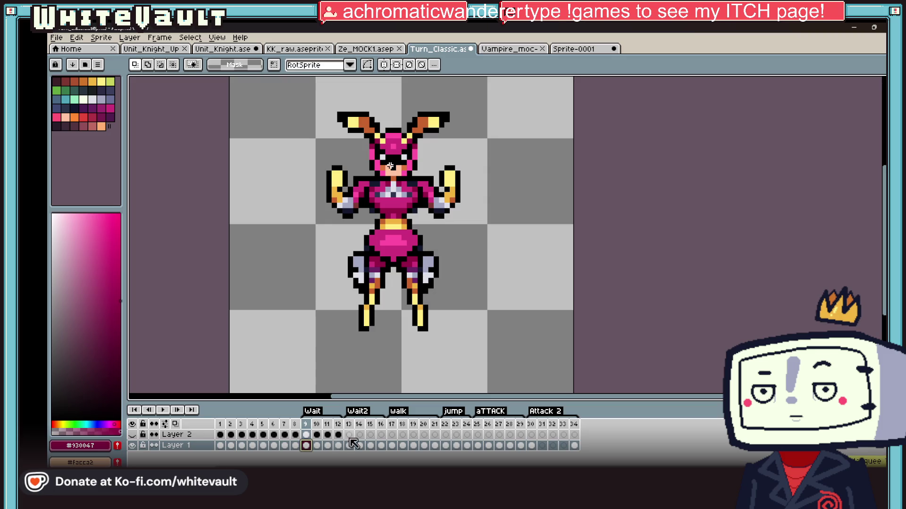
key(Right)
scroll(379, 283, up, 2)
drag(405, 228, 316, 391)
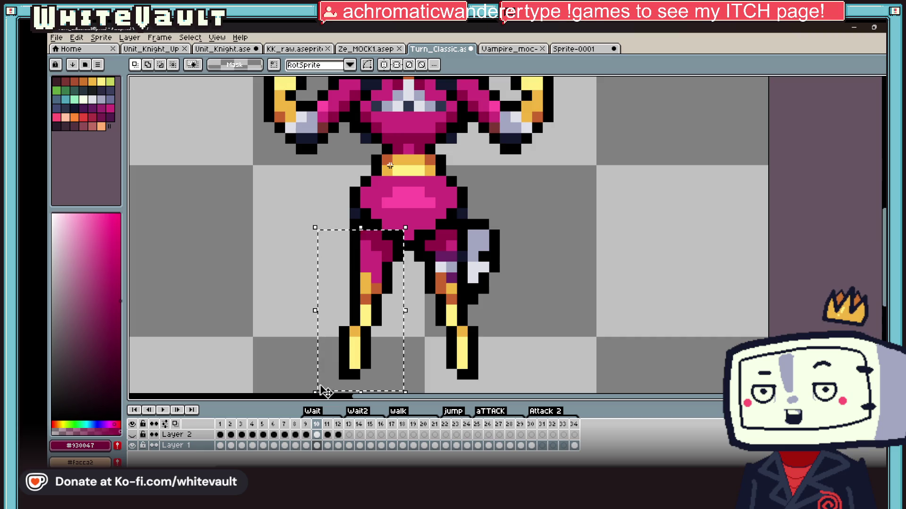
Paste the leg into frame 9, then undo the stray black outline and pasted leg
click(330, 445)
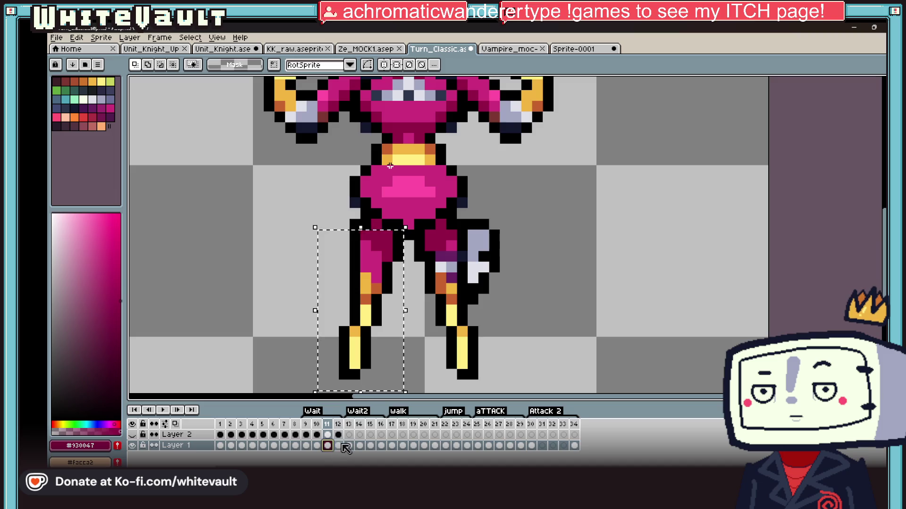
click(307, 446)
key(ctrl+v)
key(Return)
mouse_move(349, 220)
mouse_down()
mouse_move(301, 264)
mouse_move(301, 309)
mouse_up()
key(ctrl+z)
key(ctrl+z)
key(ctrl+z)
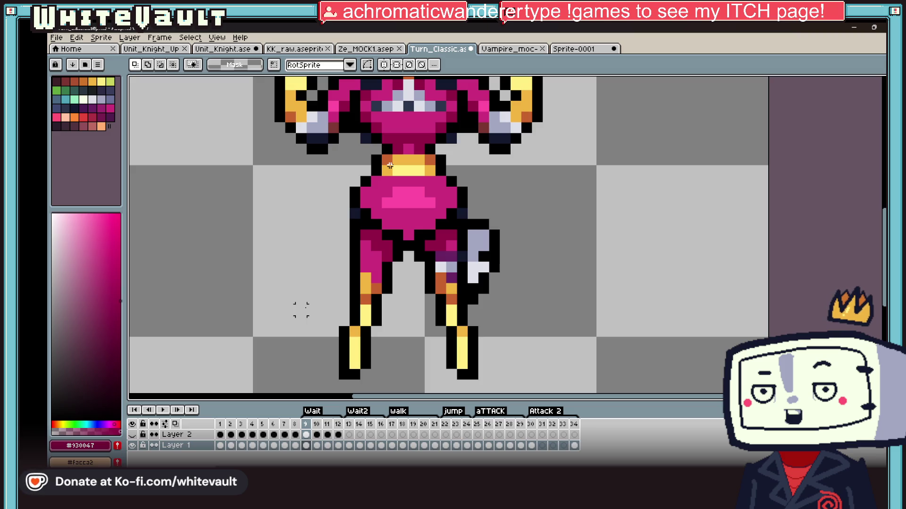
scroll(390, 166, down, 5)
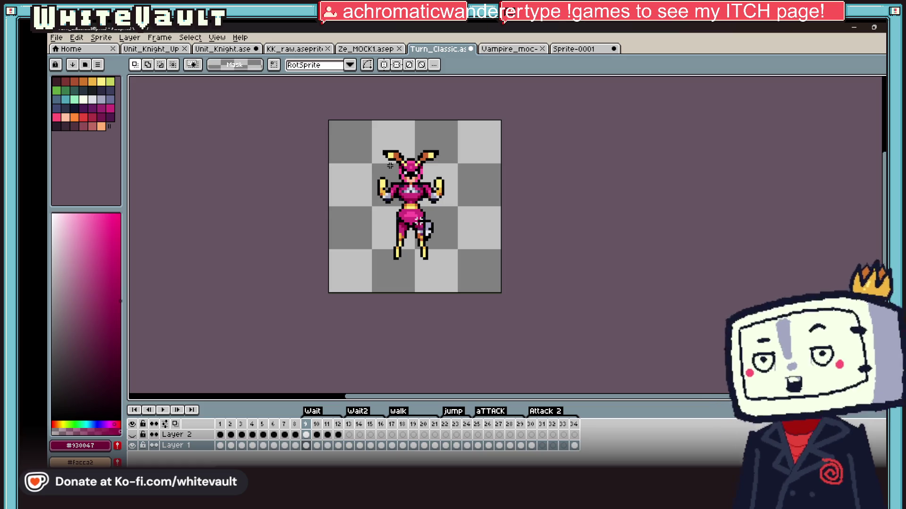
Step between frames 8–10, then play the Wait animation from frame 9 to check the edits
scroll(436, 184, up, 1)
scroll(434, 202, up, 1)
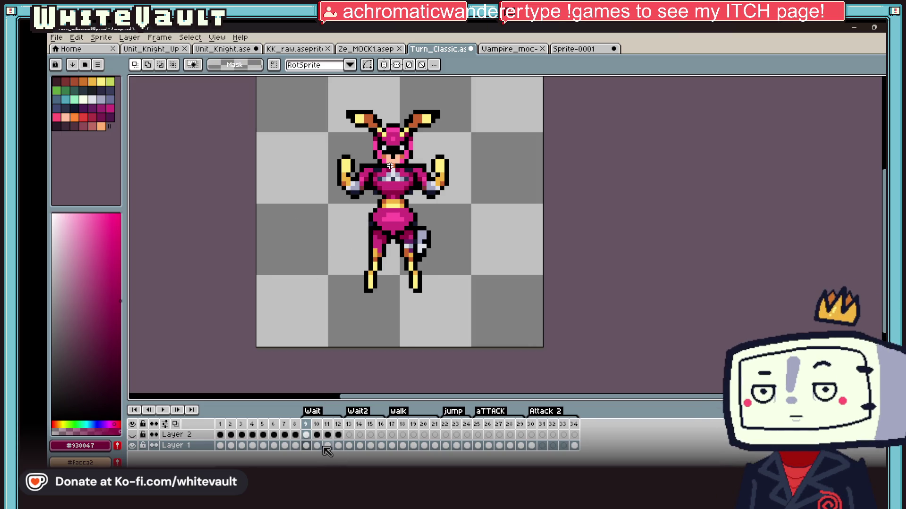
key(minus)
click(307, 446)
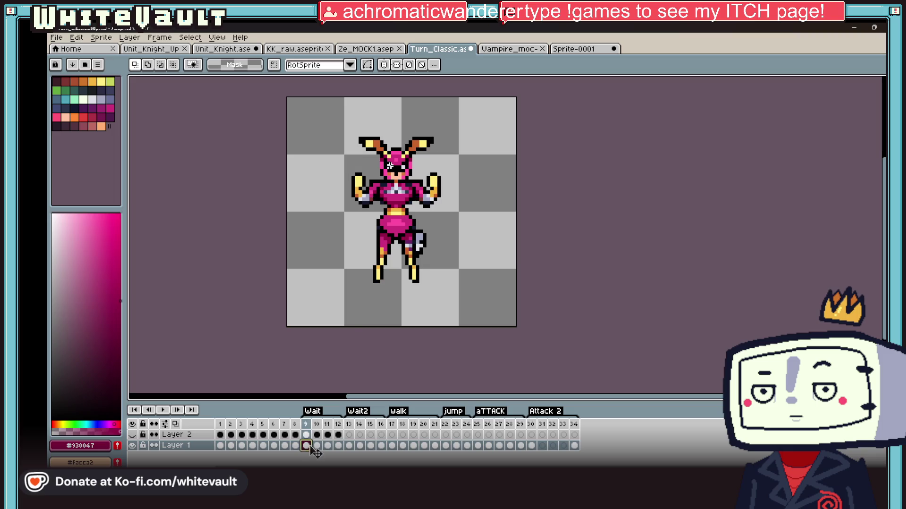
scroll(355, 322, down, 1)
key(Right)
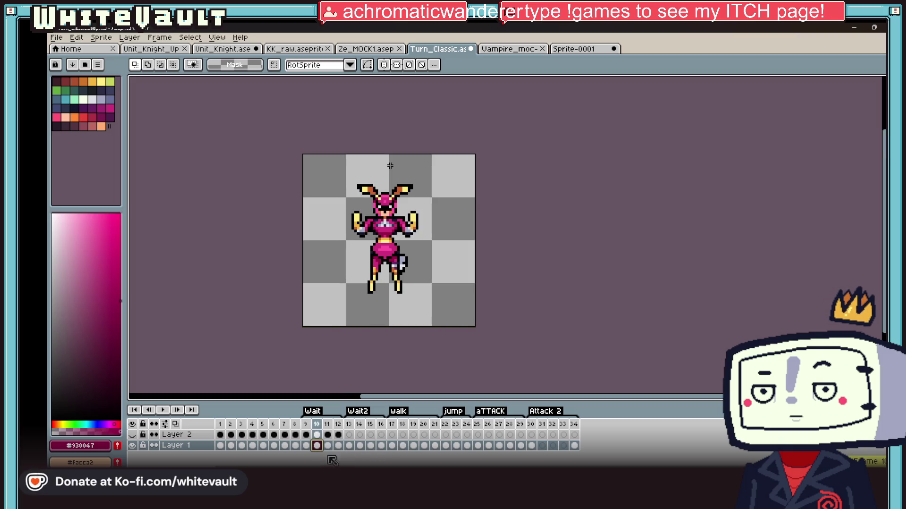
click(295, 445)
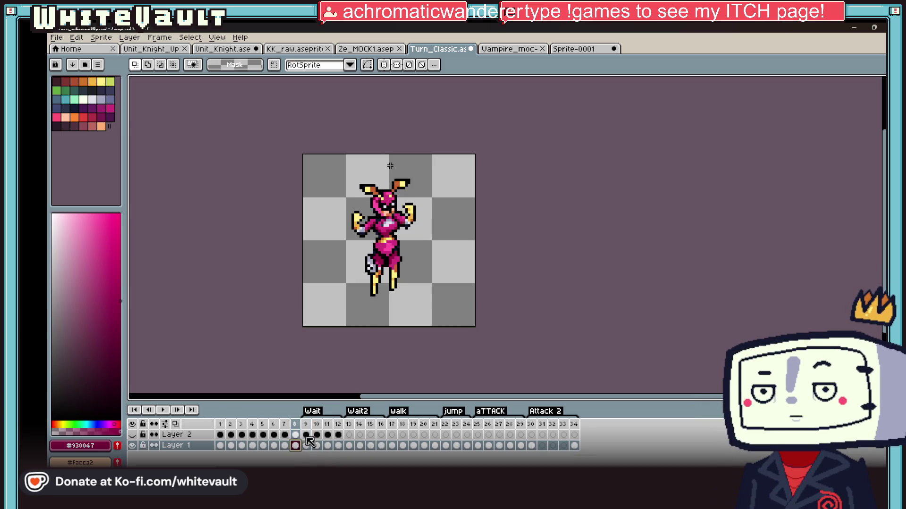
click(306, 440)
click(162, 410)
scroll(519, 291, down, 1)
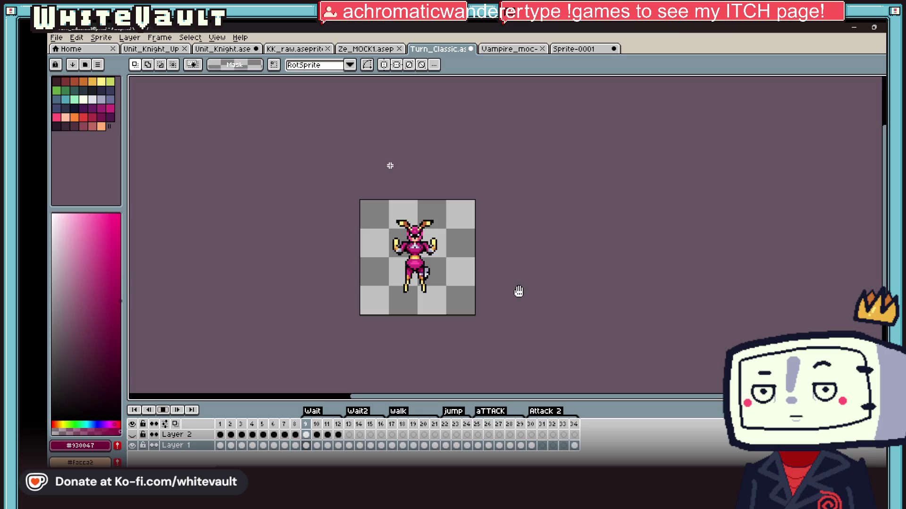
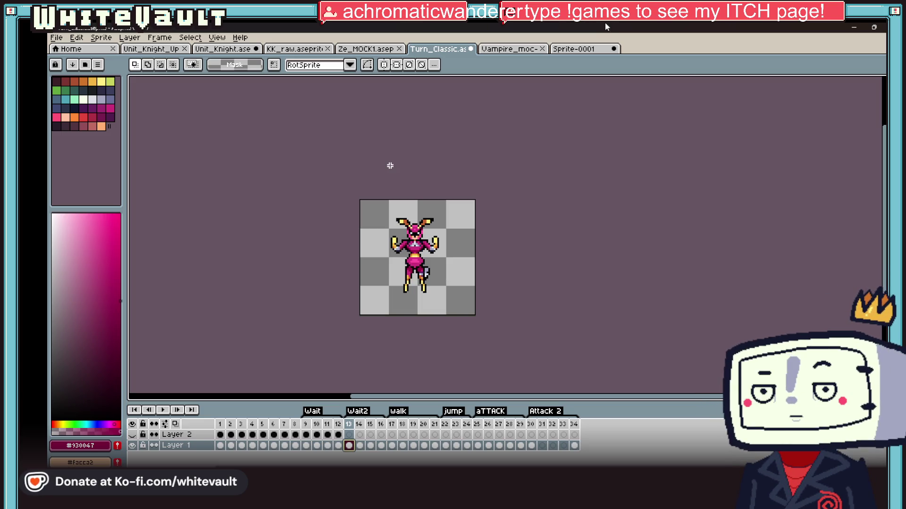
Go to frame 13, compare it with frame 17, and return to frame 13
click(349, 446)
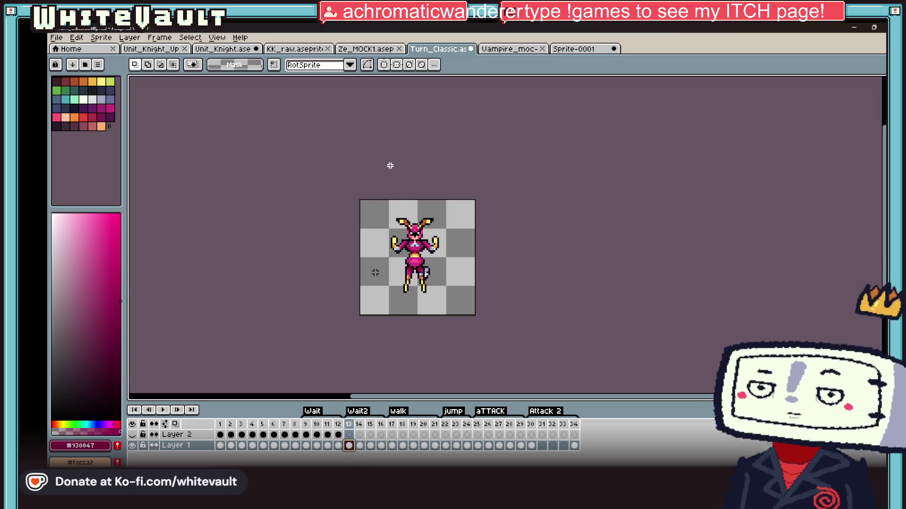
scroll(387, 276, up, 1)
scroll(409, 276, up, 1)
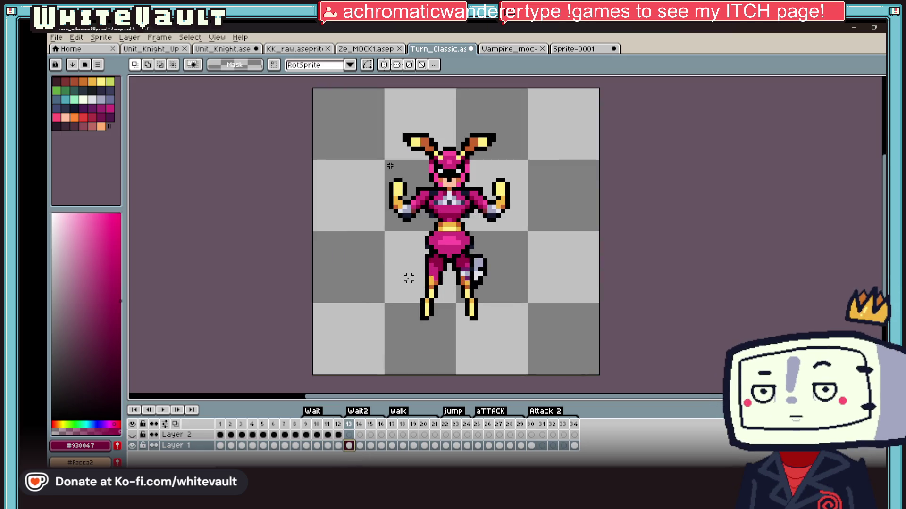
click(393, 446)
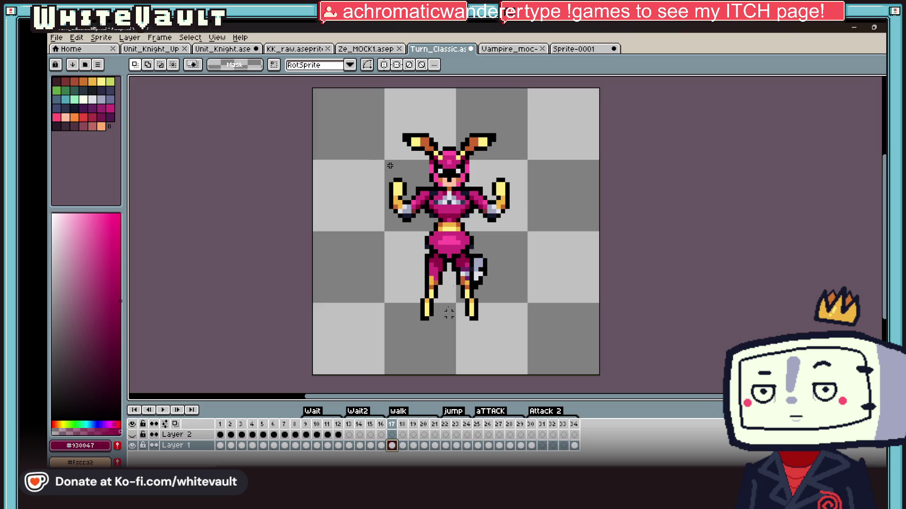
click(349, 446)
scroll(520, 210, up, 1)
Center the symmetry axis, select the mirrored fists, and lower them beside the legs
mouse_move(487, 162)
mouse_down()
mouse_move(483, 248)
mouse_move(460, 255)
mouse_up()
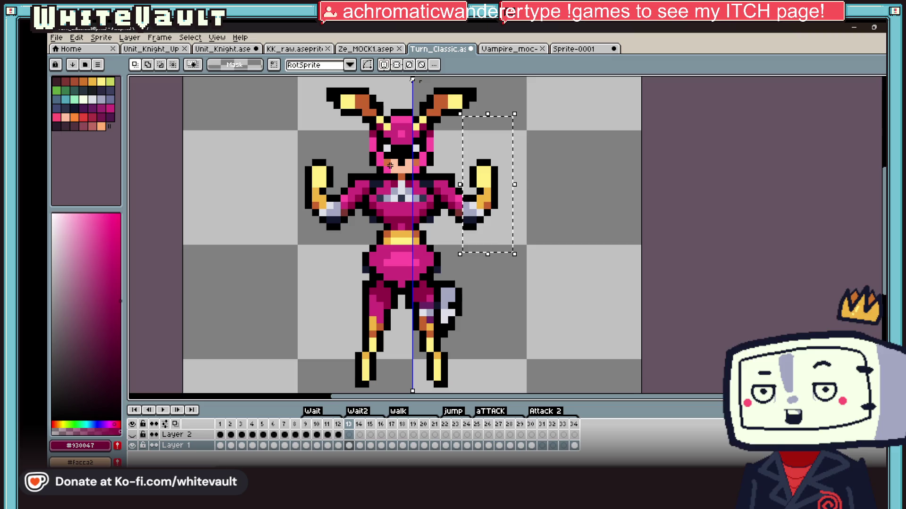
drag(420, 82, 406, 81)
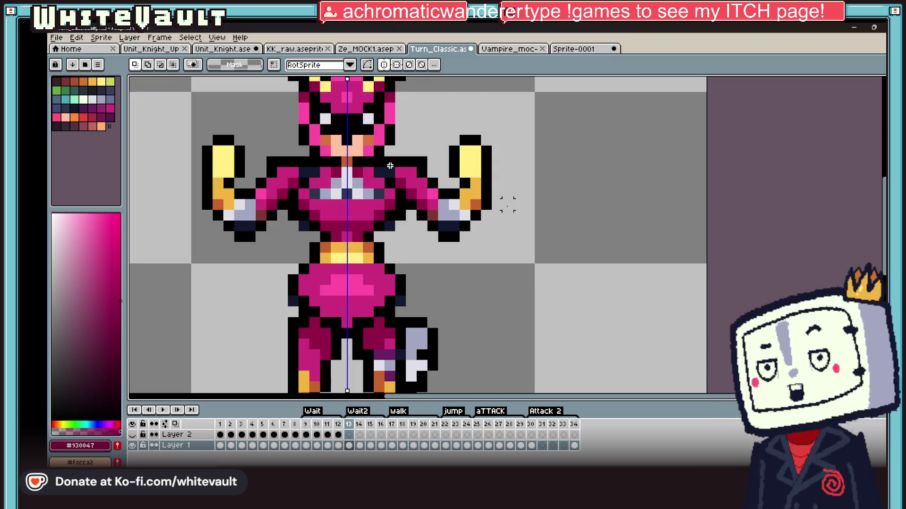
scroll(502, 203, up, 1)
mouse_move(526, 121)
mouse_down()
mouse_move(439, 266)
mouse_move(495, 356)
mouse_move(495, 384)
mouse_up()
scroll(451, 259, down, 1)
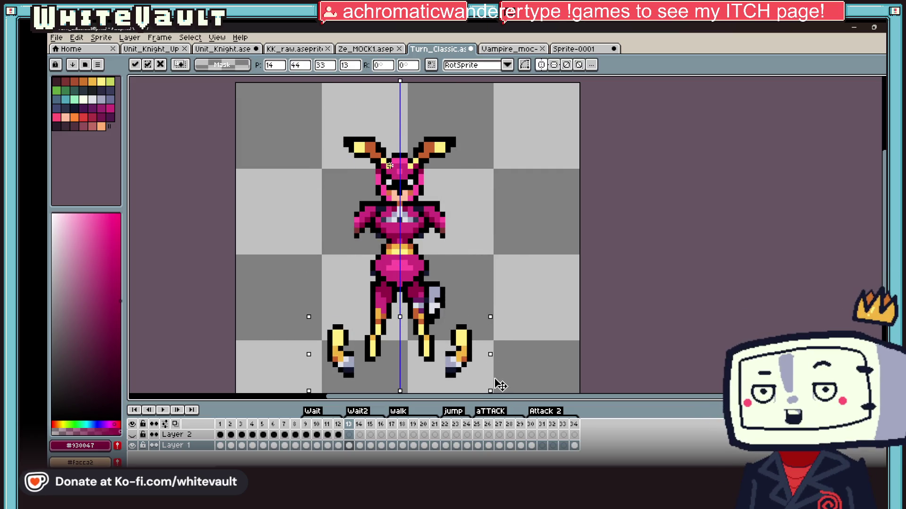
key(Return)
scroll(453, 257, up, 1)
Add black outline pixels below each arm end, mirrored
key(i)
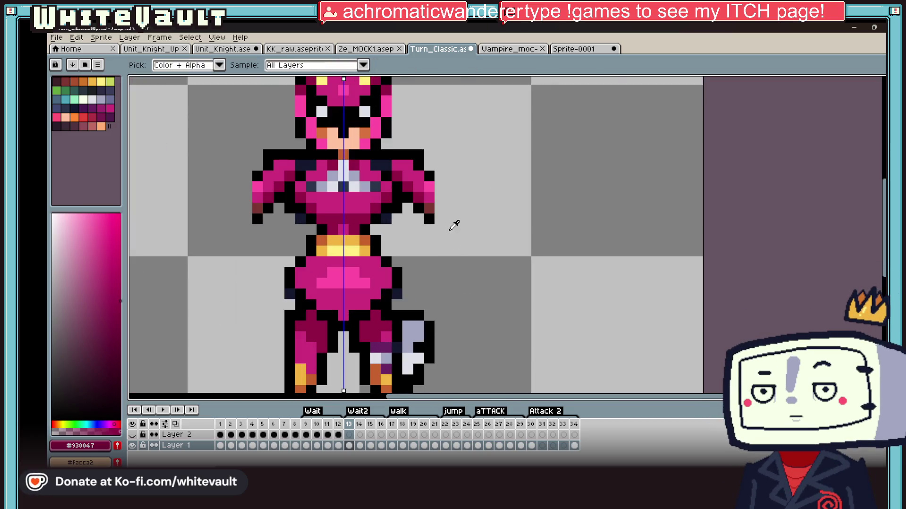
alt+click(418, 209)
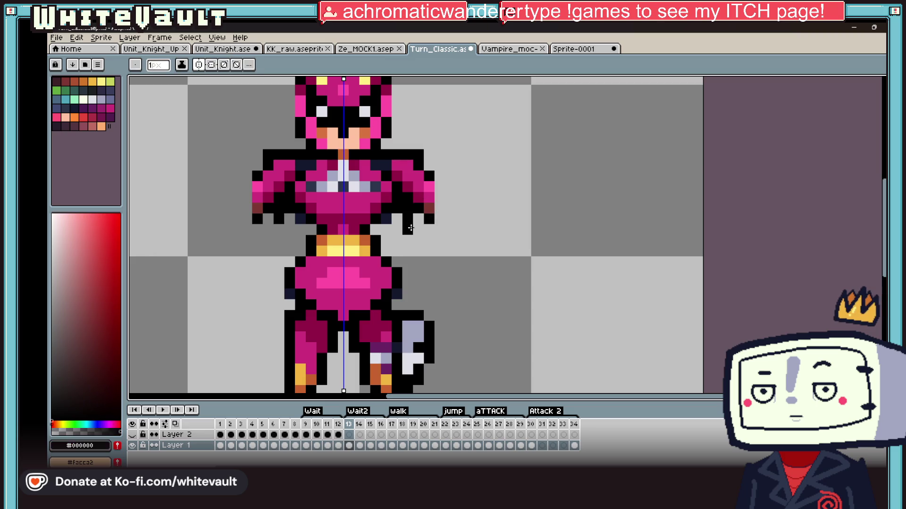
click(418, 241)
key(alt)
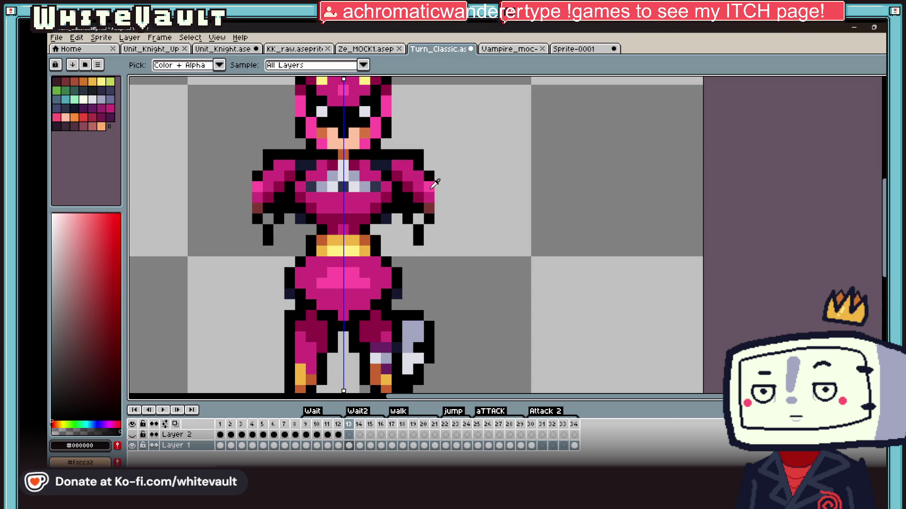
scroll(429, 192, up, 2)
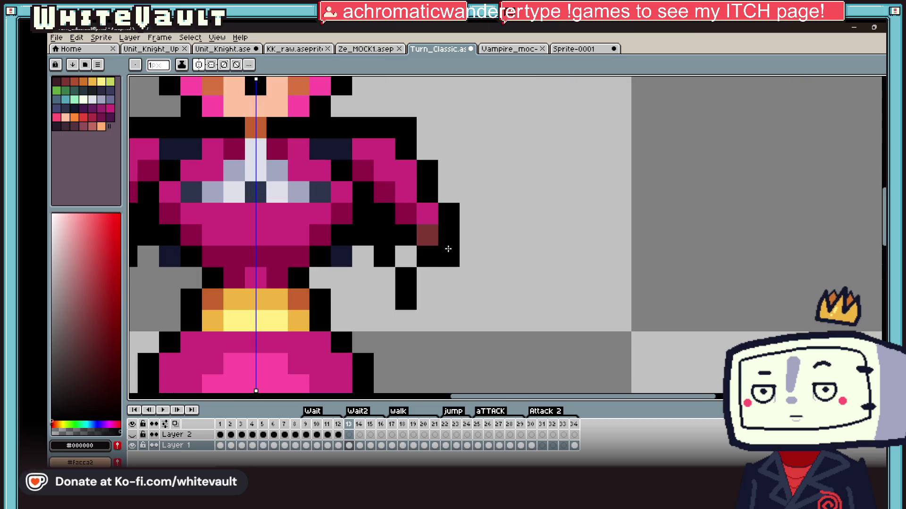
mouse_move(455, 277)
mouse_down()
mouse_move(452, 302)
mouse_move(430, 301)
mouse_up()
Shade the arm ends with dark magenta, dark red and black pixels
key(alt)
alt+click(413, 222)
click(427, 278)
click(406, 256)
alt+click(427, 235)
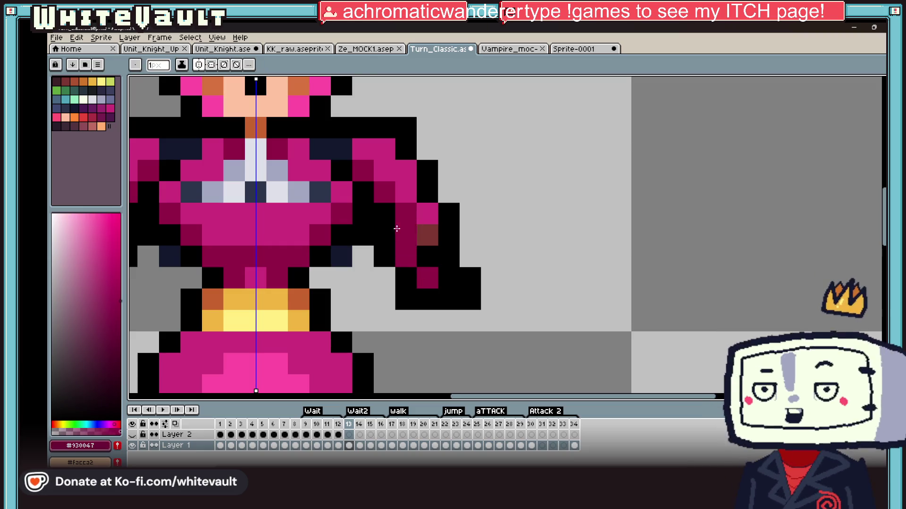
click(405, 235)
key(ctrl+z)
click(427, 256)
alt+click(427, 214)
click(427, 234)
click(405, 214)
Erase two stray black pixels beside the arm
key(alt)
alt+click(394, 188)
scroll(388, 238, down, 12)
scroll(388, 238, up, 4)
scroll(387, 238, up, 5)
scroll(388, 238, up, 3)
alt+click(458, 202)
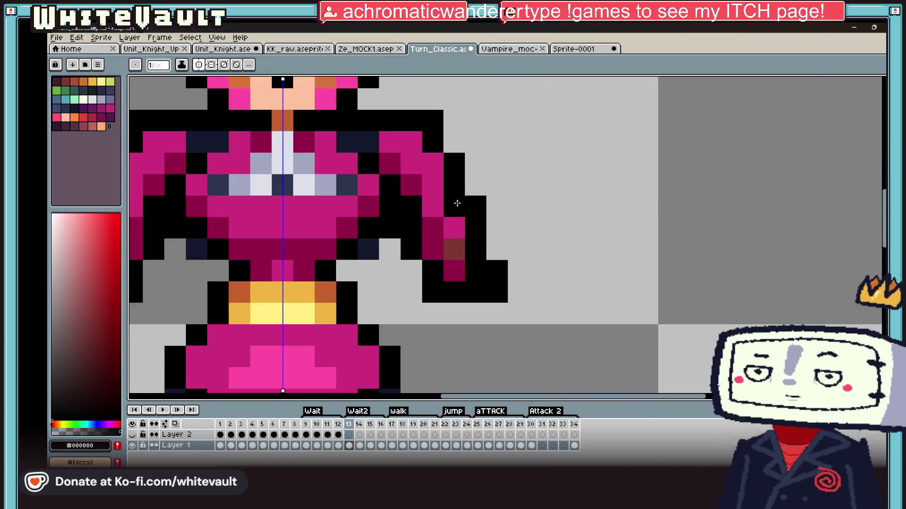
key(alt)
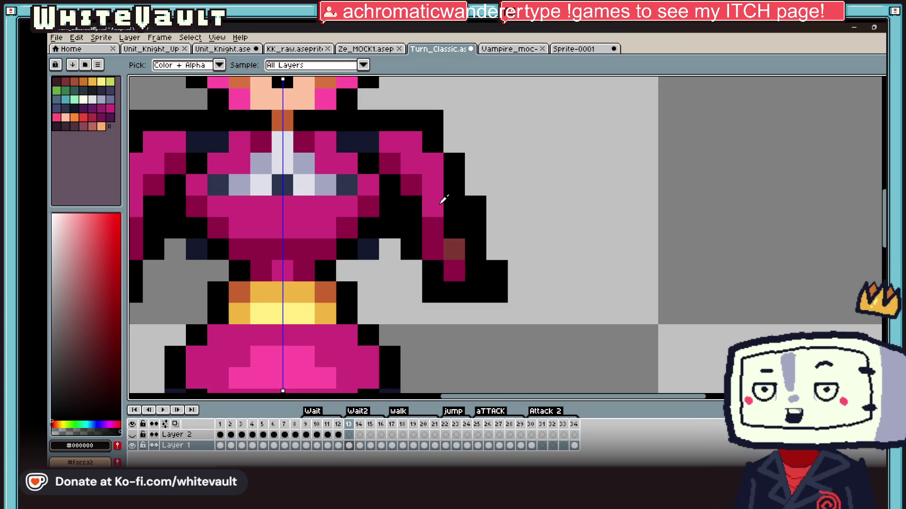
alt+click(511, 187)
drag(476, 206, 476, 228)
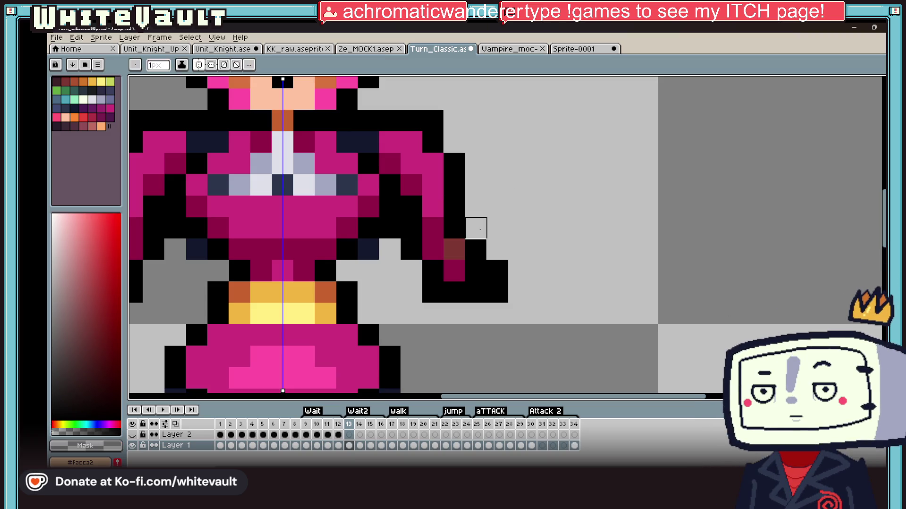
Add a dark magenta #930047 arm pixel and a black outline down the arm to the shoulder
scroll(497, 291, down, 5)
scroll(486, 301, up, 2)
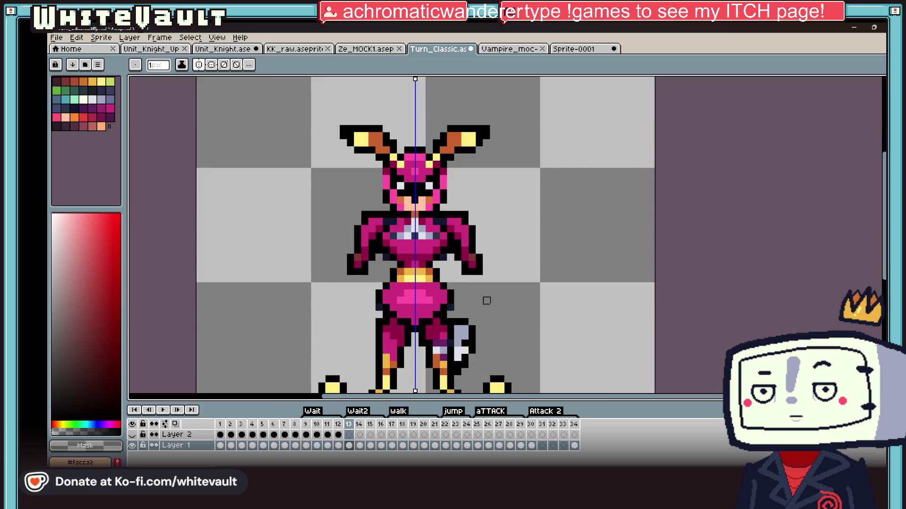
scroll(465, 278, up, 2)
alt+click(440, 186)
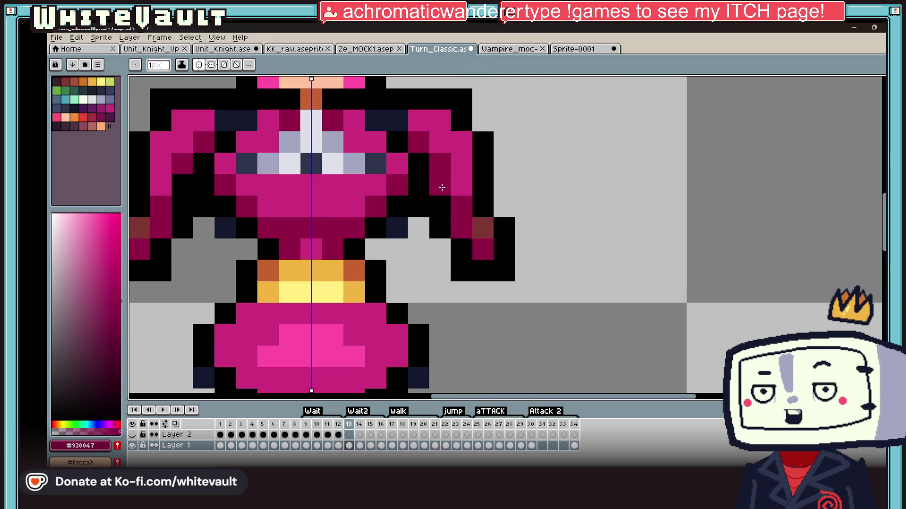
click(442, 209)
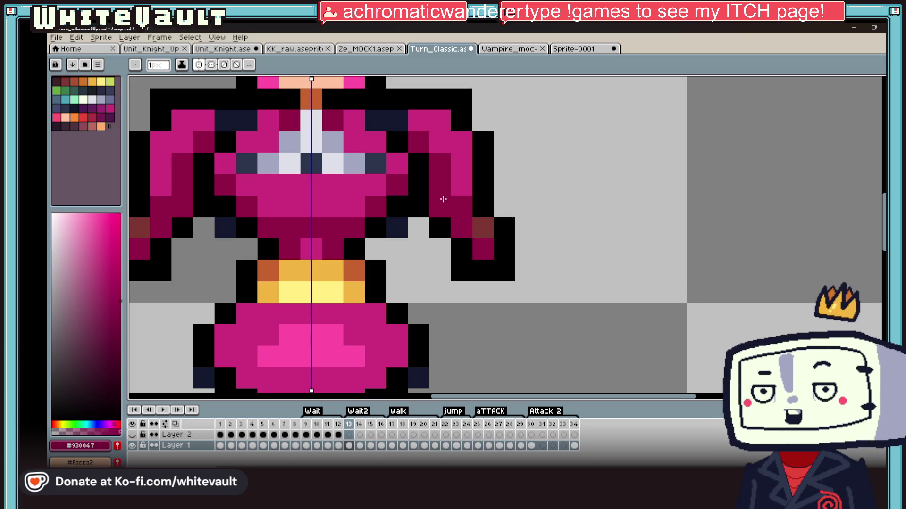
alt+click(482, 189)
drag(461, 163, 461, 228)
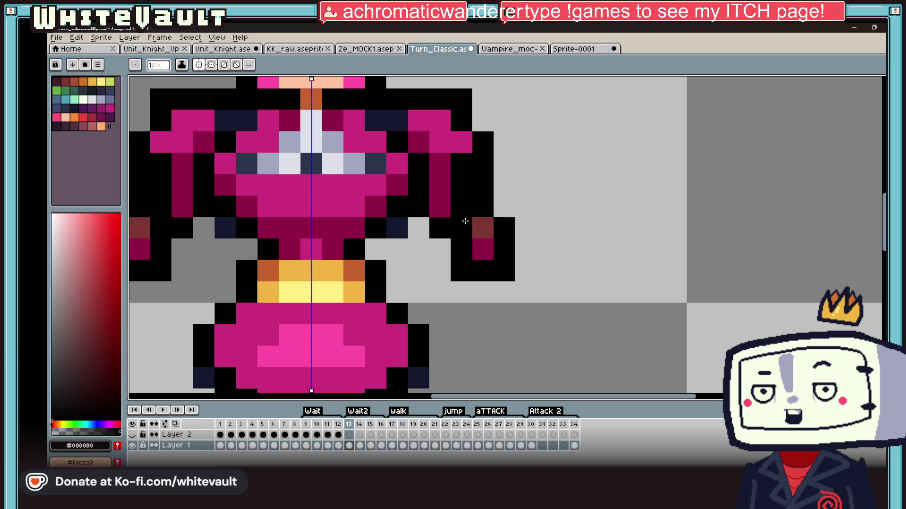
click(461, 144)
Erase the leftover old arm-end pixels below both arms
scroll(483, 185, down, 3)
scroll(479, 182, up, 2)
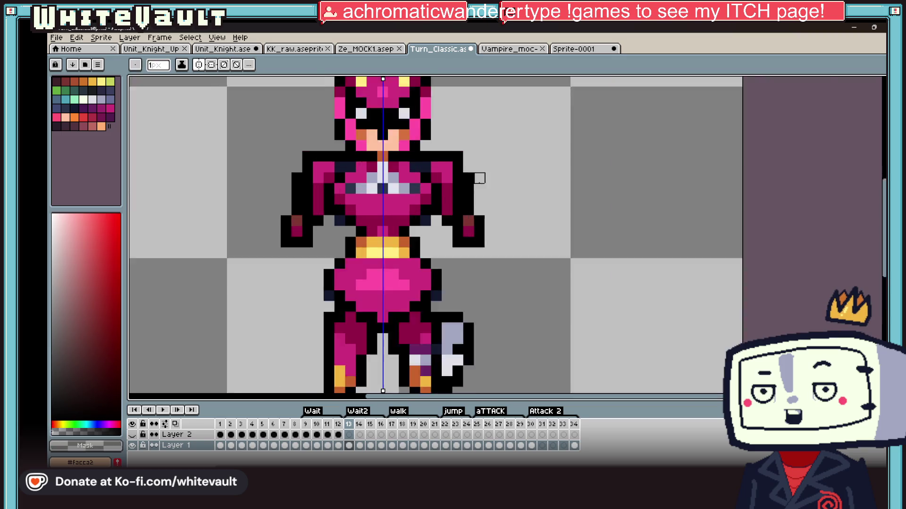
scroll(465, 233, up, 1)
drag(479, 228, 479, 276)
drag(450, 241, 450, 269)
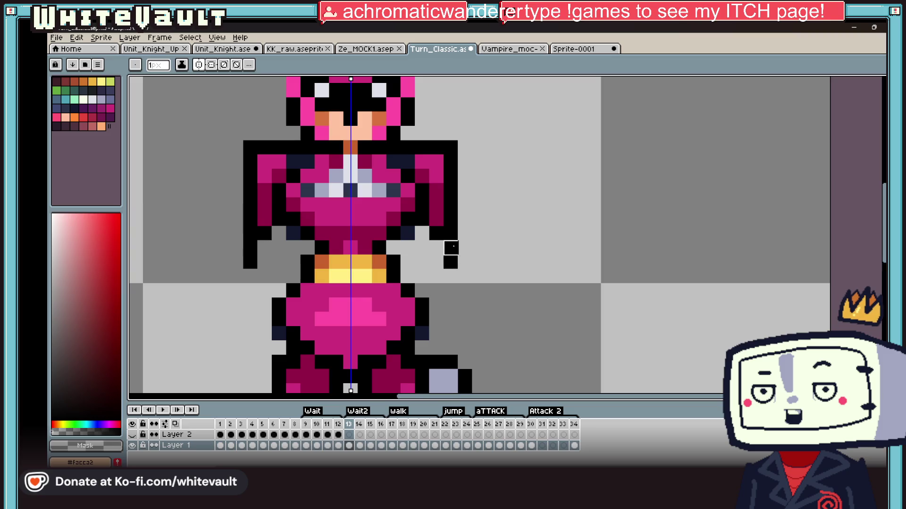
Paint a navy pixel at the right shoulder
key(alt)
scroll(457, 247, down, 3)
scroll(443, 169, up, 2)
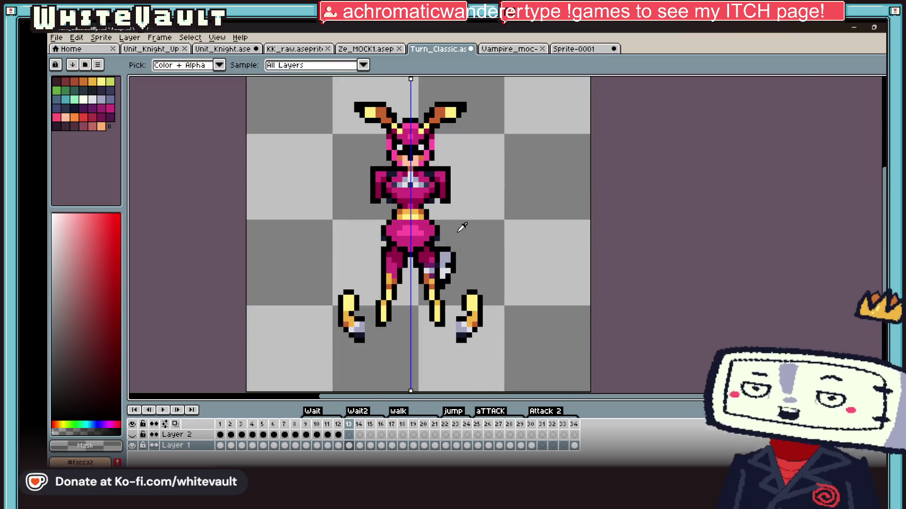
scroll(438, 160, up, 1)
alt+click(404, 246)
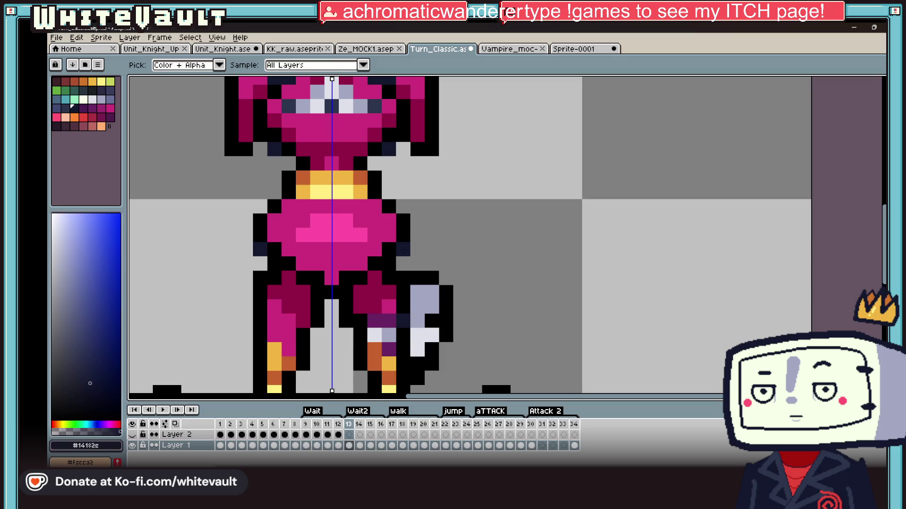
click(424, 147)
Paint magenta down the shoulder edge
alt+click(403, 152)
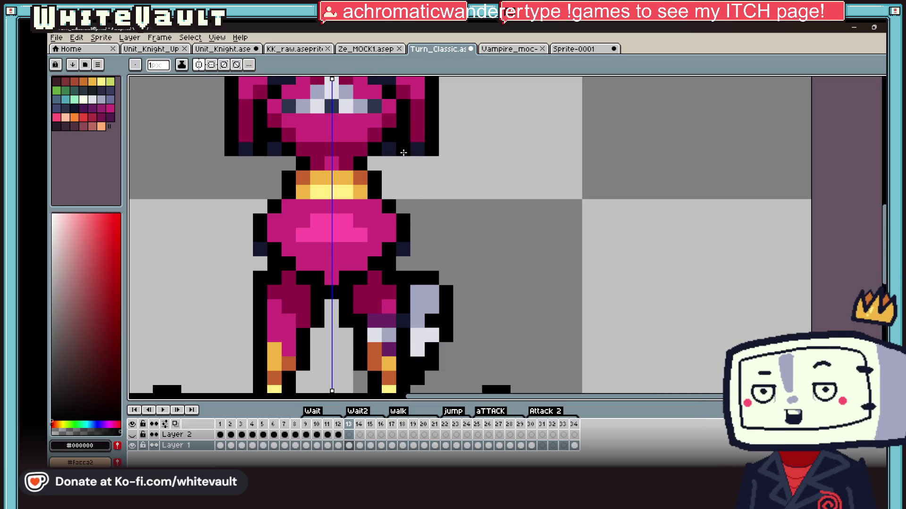
scroll(409, 160, down, 3)
scroll(415, 188, up, 2)
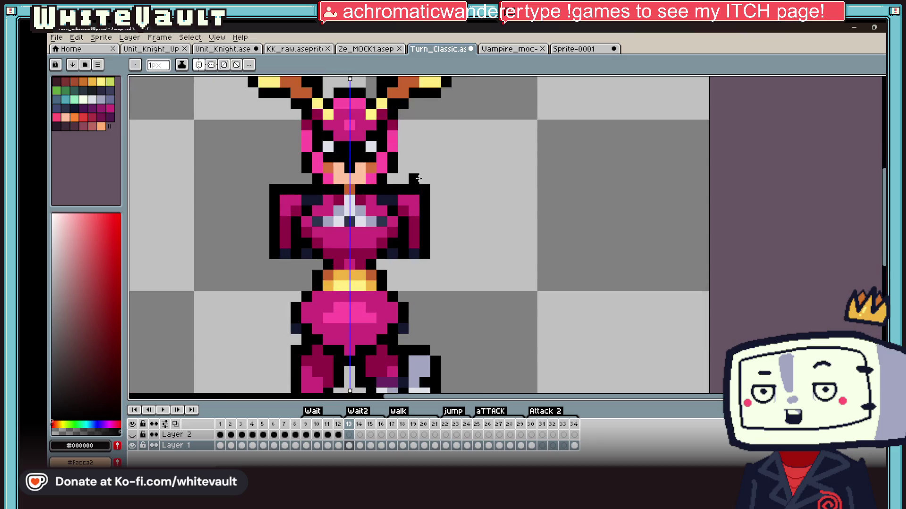
scroll(420, 200, up, 2)
alt+click(420, 199)
click(435, 165)
click(434, 193)
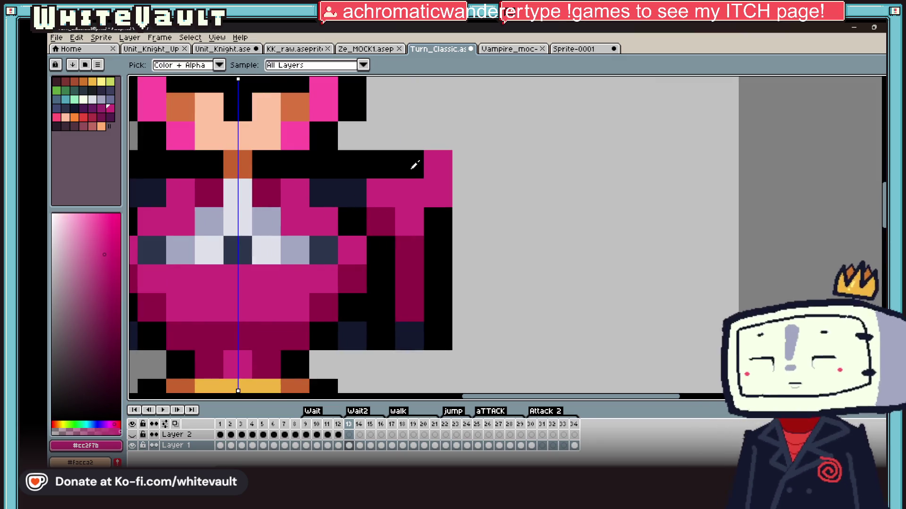
Touch up the shoulder with magenta and dark maroon shading and a black top outline
alt+click(414, 161)
click(413, 191)
alt+click(387, 194)
click(413, 191)
alt+click(415, 244)
click(410, 161)
alt+click(438, 236)
click(400, 141)
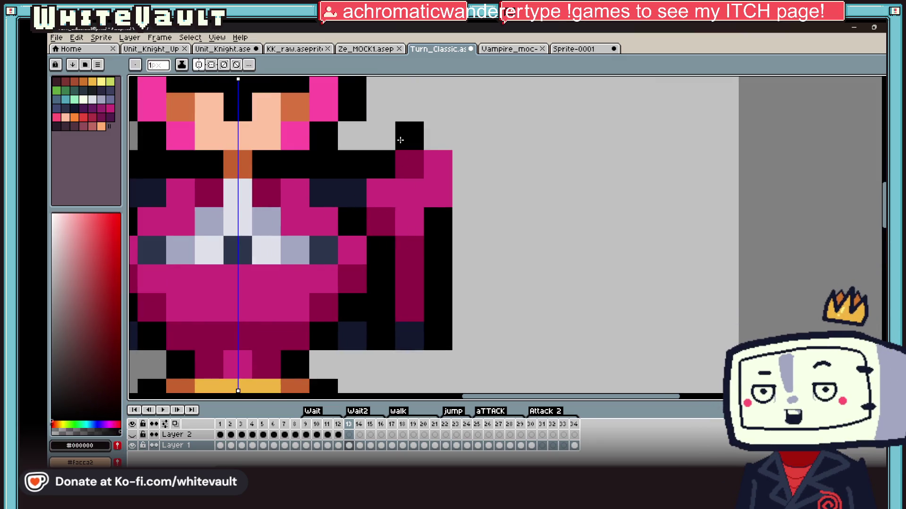
click(465, 165)
scroll(464, 165, down, 10)
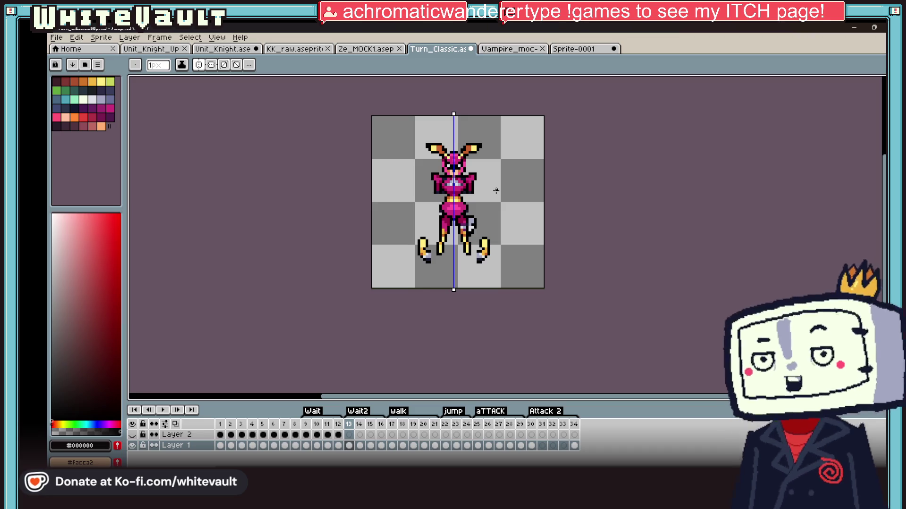
Check the sprite's bounds and spacing, then pick navy from the sprite
key(ctrl)
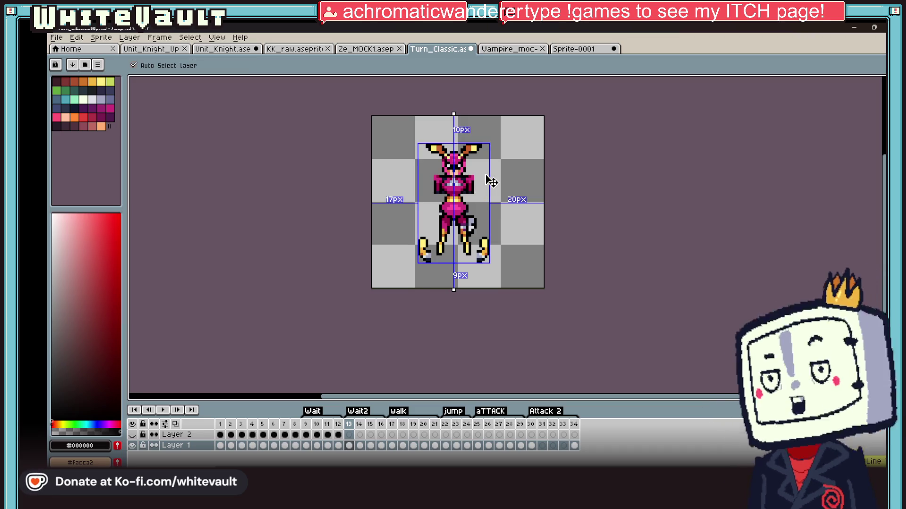
scroll(472, 190, up, 4)
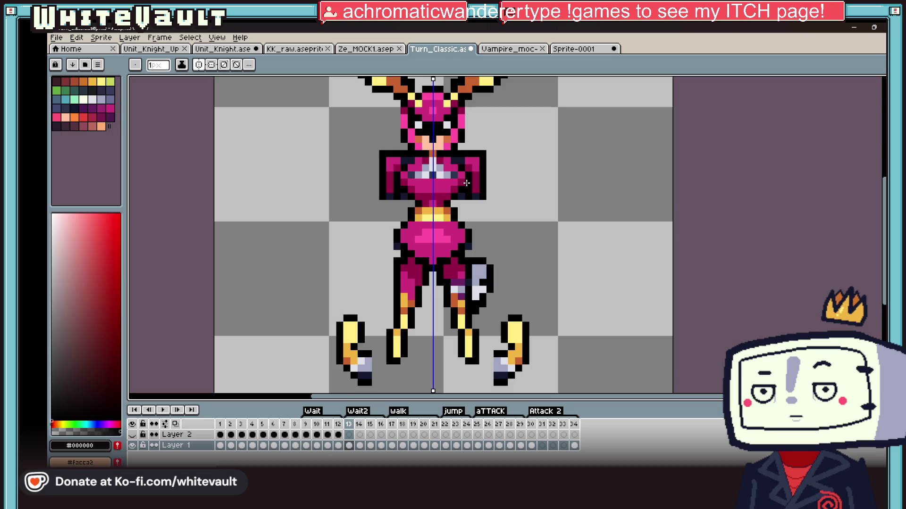
scroll(466, 183, down, 3)
scroll(474, 199, up, 1)
scroll(477, 204, up, 2)
key(i)
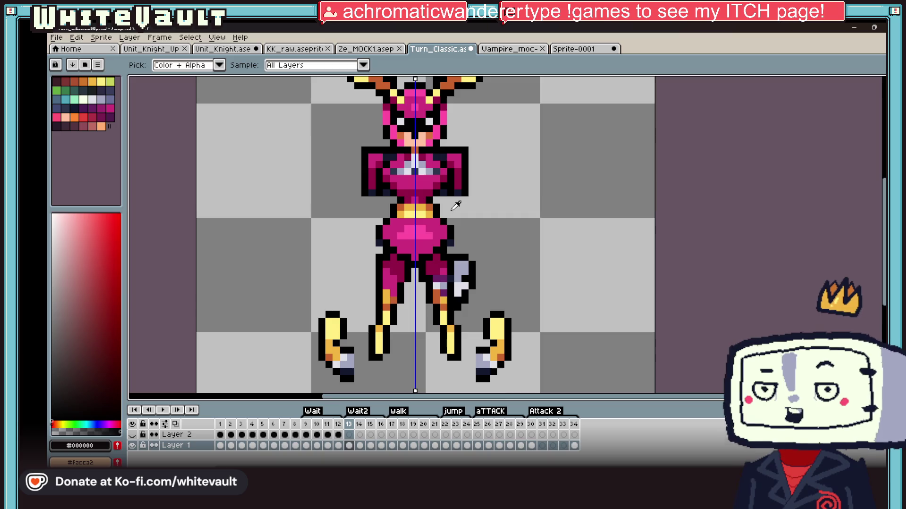
scroll(474, 203, up, 2)
click(440, 162)
key(b)
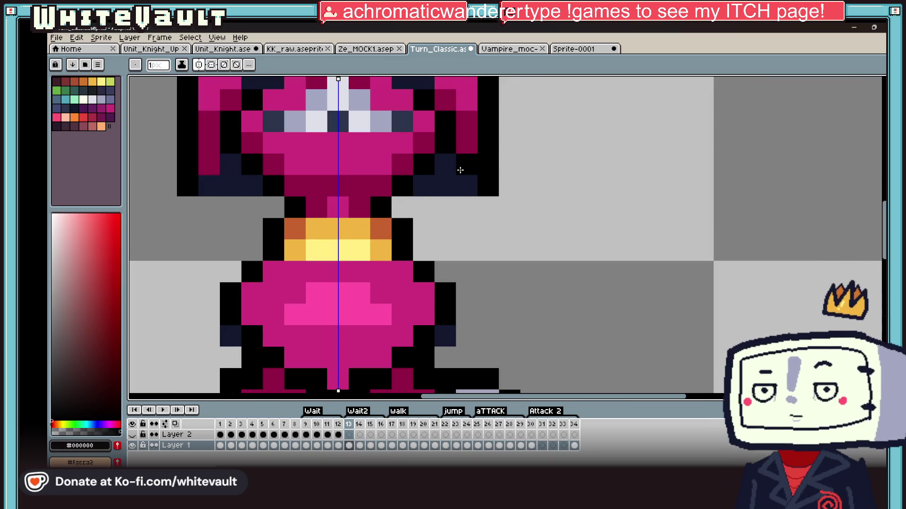
Pick the #f6b541 gold and place a mirrored gold pixel below each shoulder
scroll(465, 185, down, 3)
scroll(470, 184, up, 1)
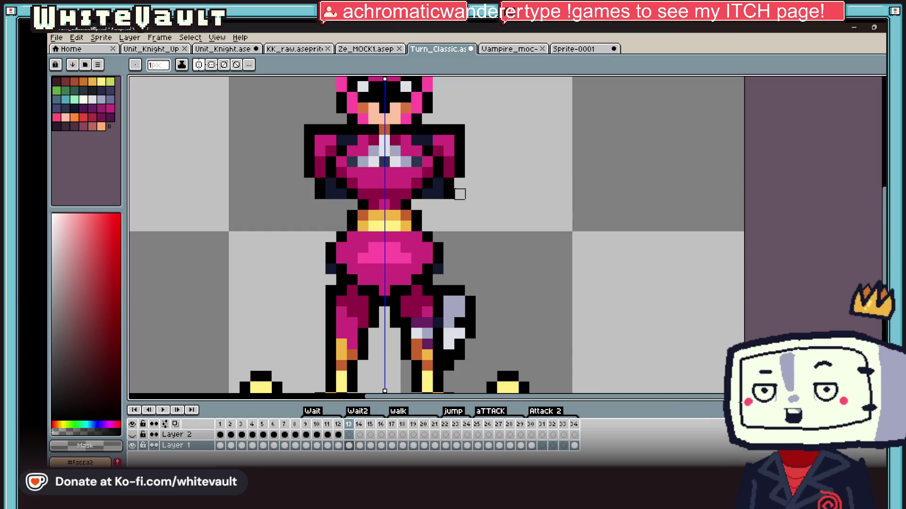
scroll(541, 247, down, 3)
key(i)
scroll(523, 313, up, 2)
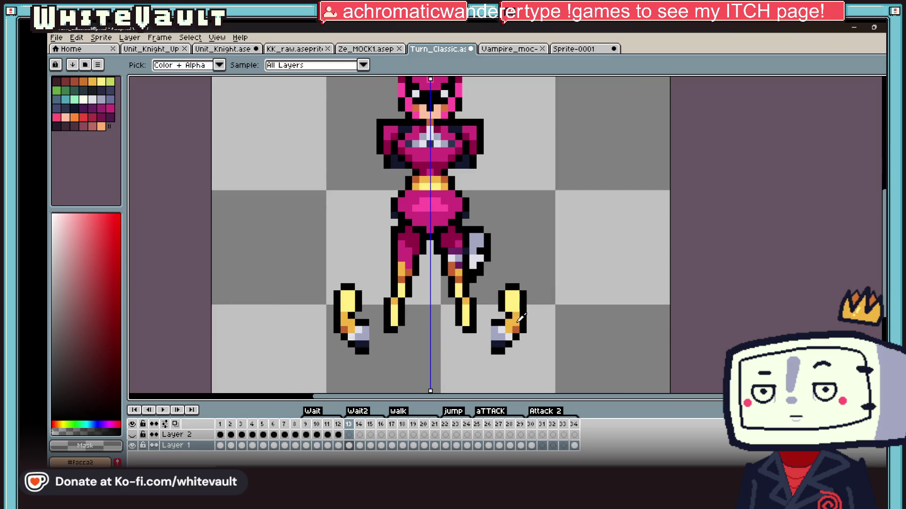
click(514, 319)
key(b)
click(479, 194)
scroll(479, 195, up, 2)
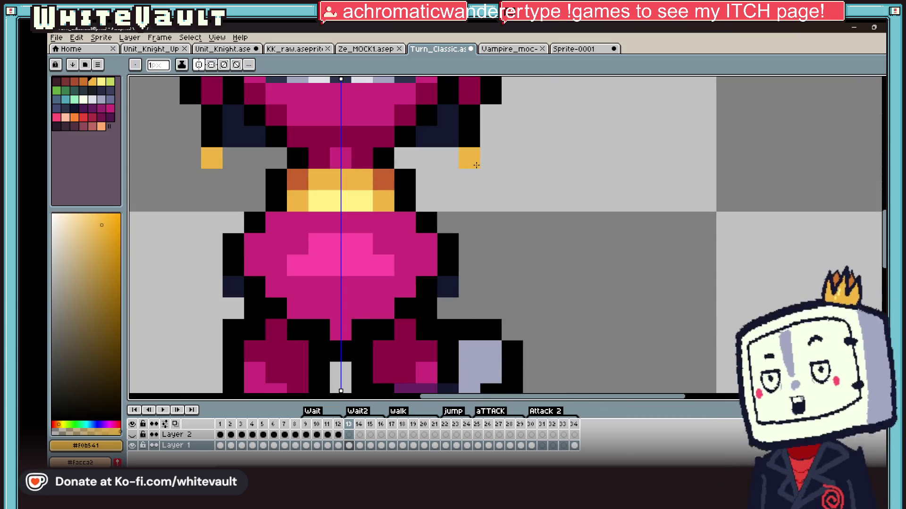
Draw and thicken gold arm columns extending down from both shoulders
drag(491, 177, 491, 195)
scroll(491, 196, down, 5)
key(v)
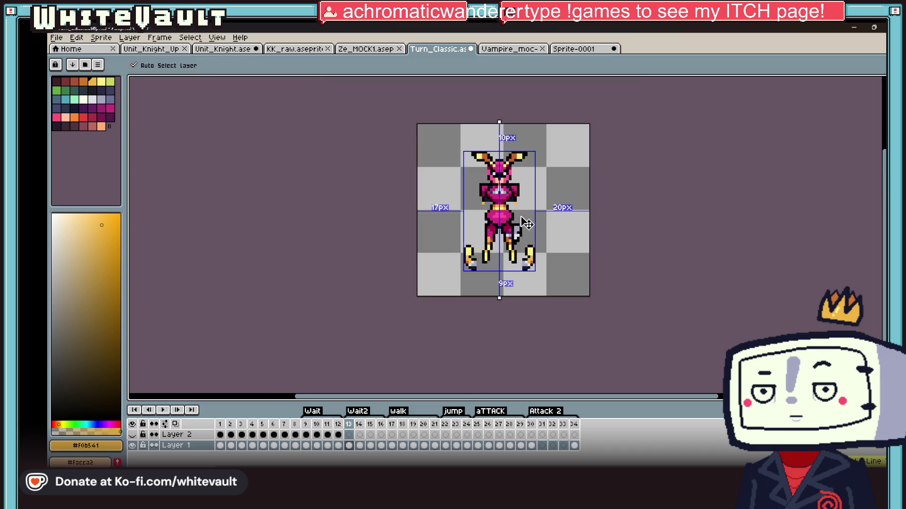
key(b)
scroll(514, 189, up, 2)
scroll(514, 188, up, 2)
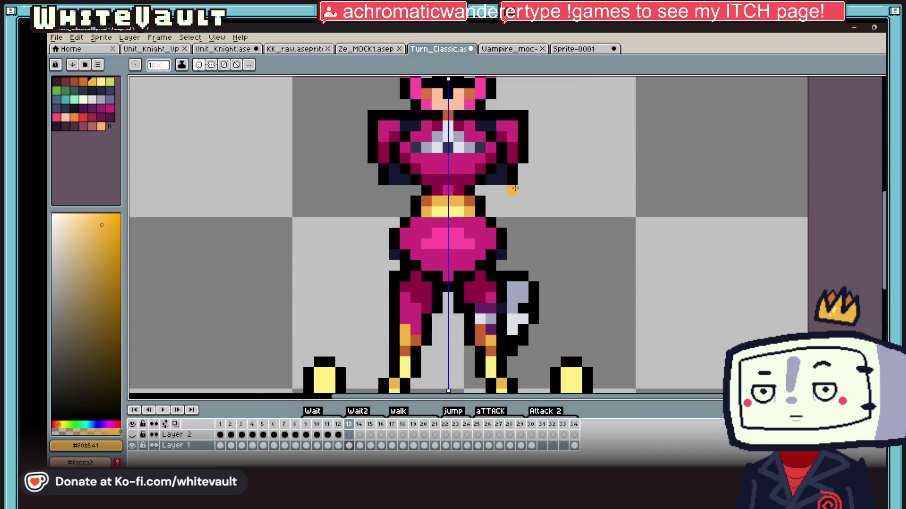
drag(524, 182, 525, 192)
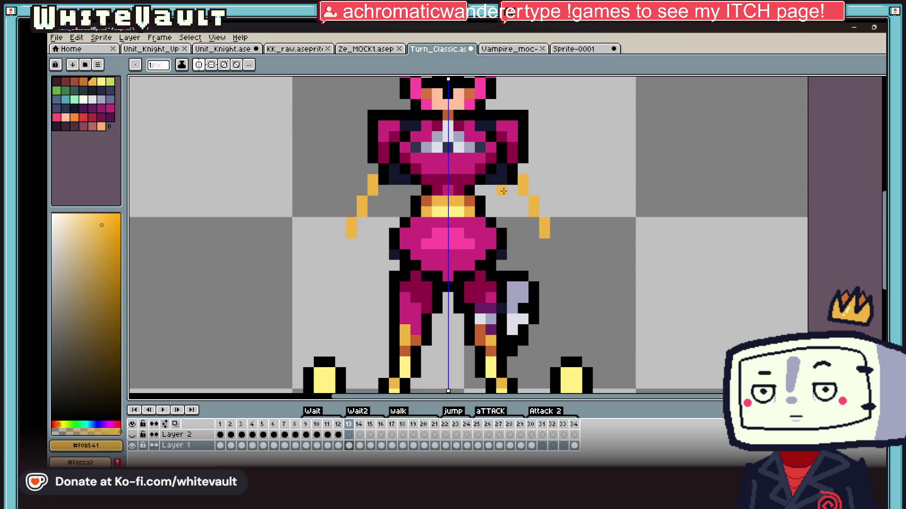
scroll(518, 219, up, 1)
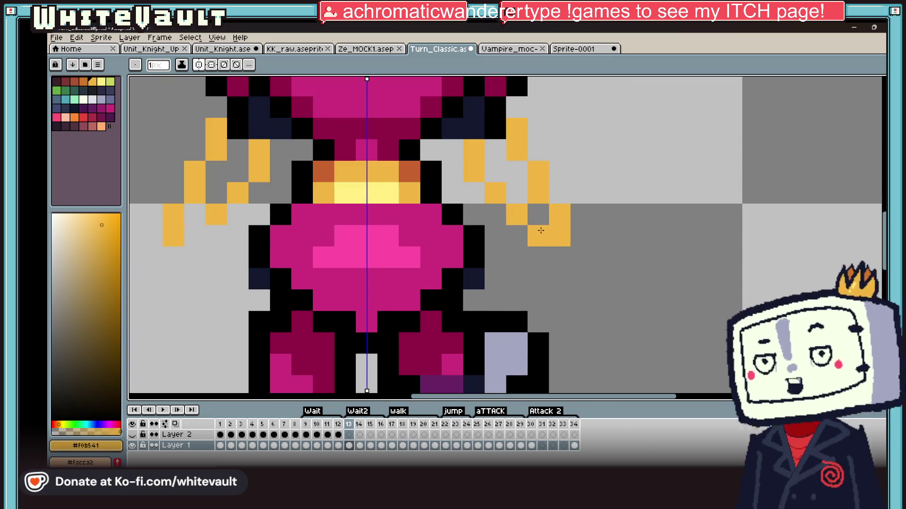
drag(517, 172, 498, 171)
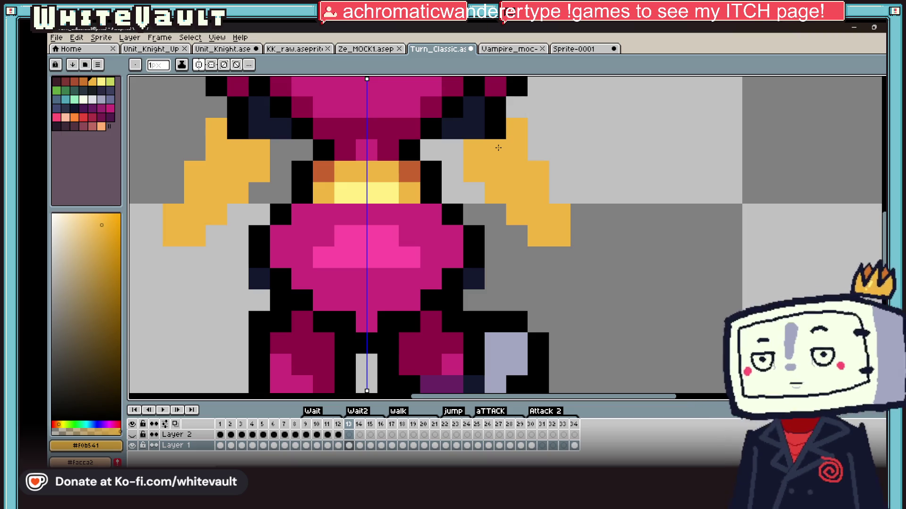
Outline the arms' edges in black
key(alt)
drag(520, 109, 580, 236)
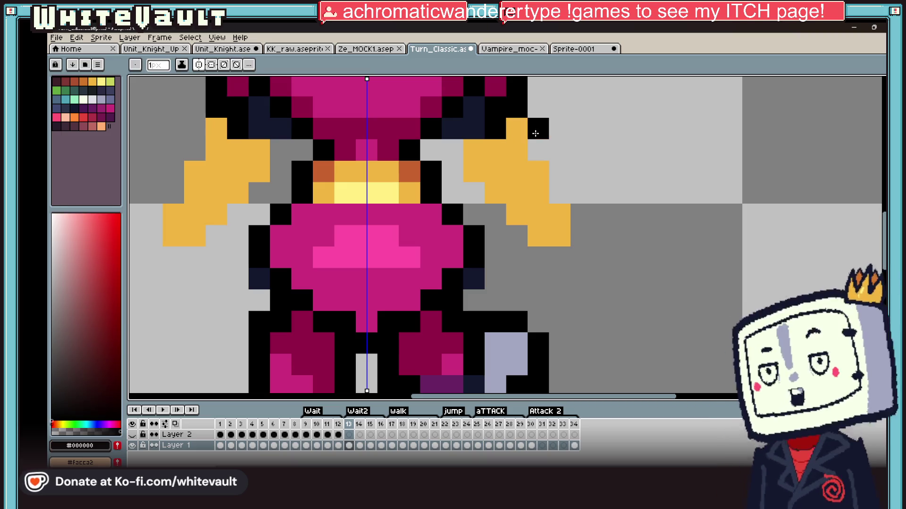
click(445, 137)
mouse_move(446, 137)
mouse_down()
mouse_move(469, 192)
mouse_move(520, 241)
mouse_up()
scroll(545, 257, down, 5)
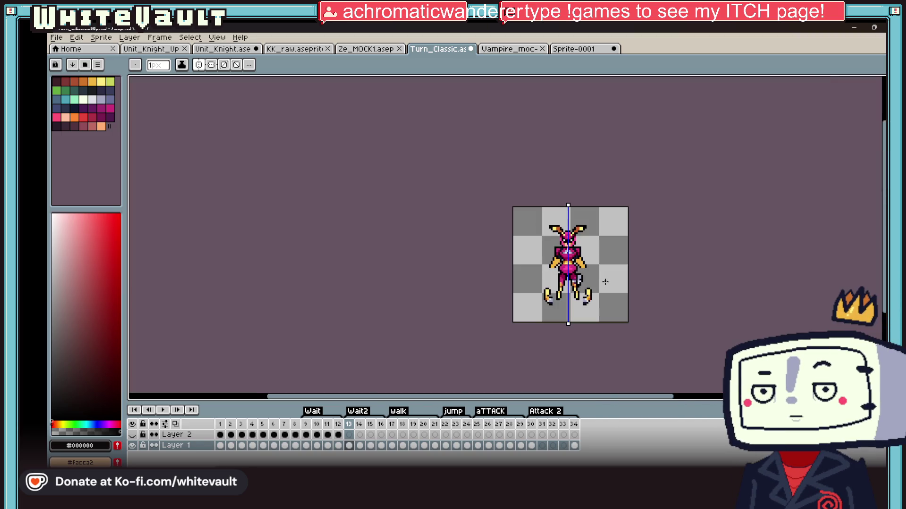
scroll(601, 285, up, 5)
scroll(585, 241, up, 1)
Paint pale yellow hands at both arm ends
alt+click(585, 241)
scroll(585, 241, down, 2)
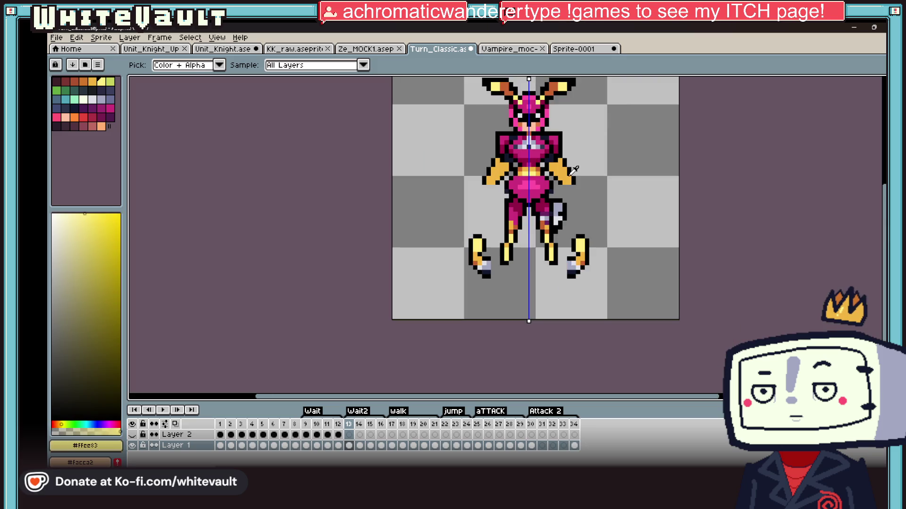
scroll(567, 184, up, 2)
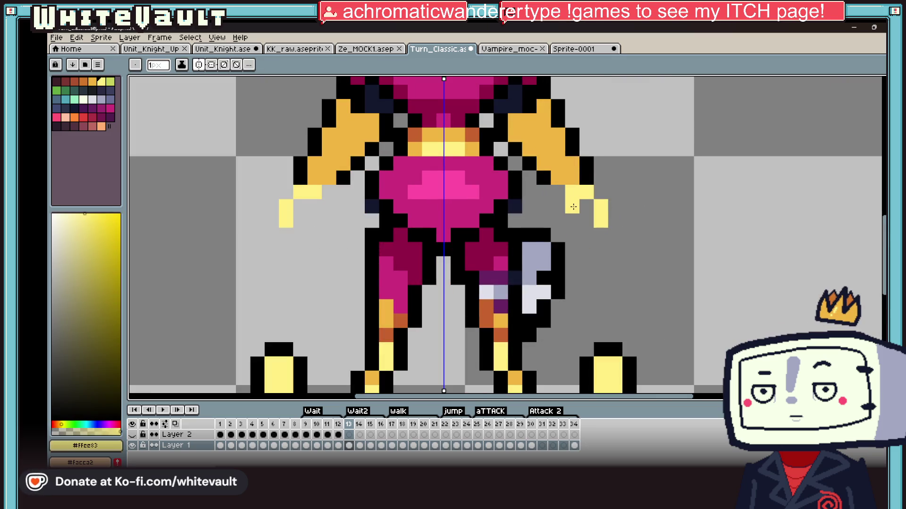
drag(579, 208, 600, 235)
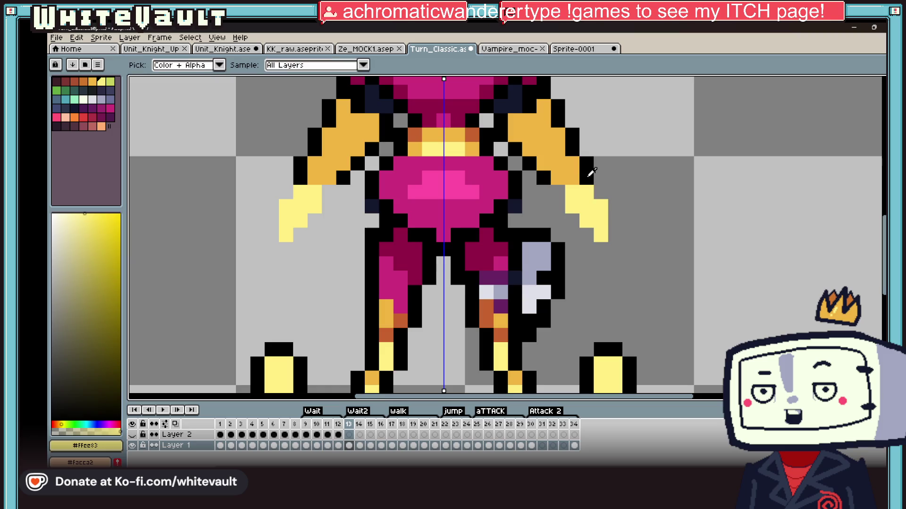
Outline the hands' inner edges in black and add a gold shading pixel
alt+click(591, 173)
click(601, 192)
drag(564, 196, 576, 222)
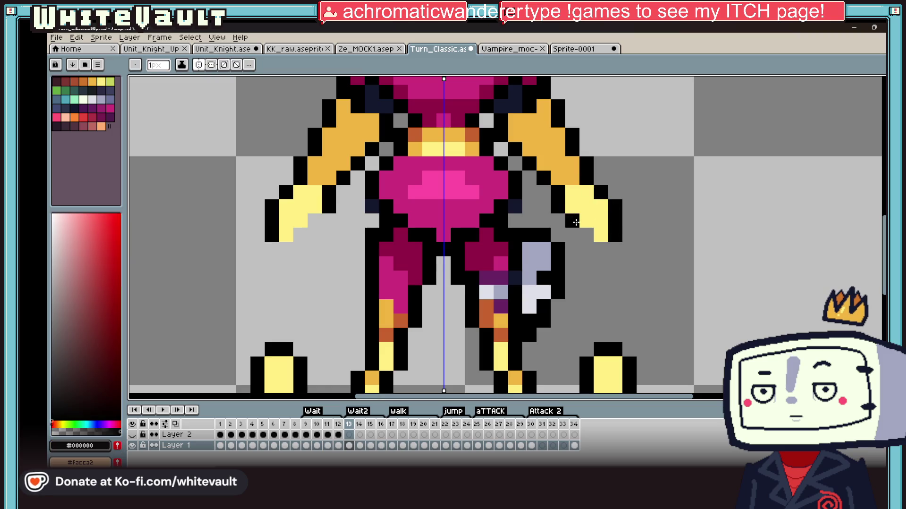
alt+click(572, 178)
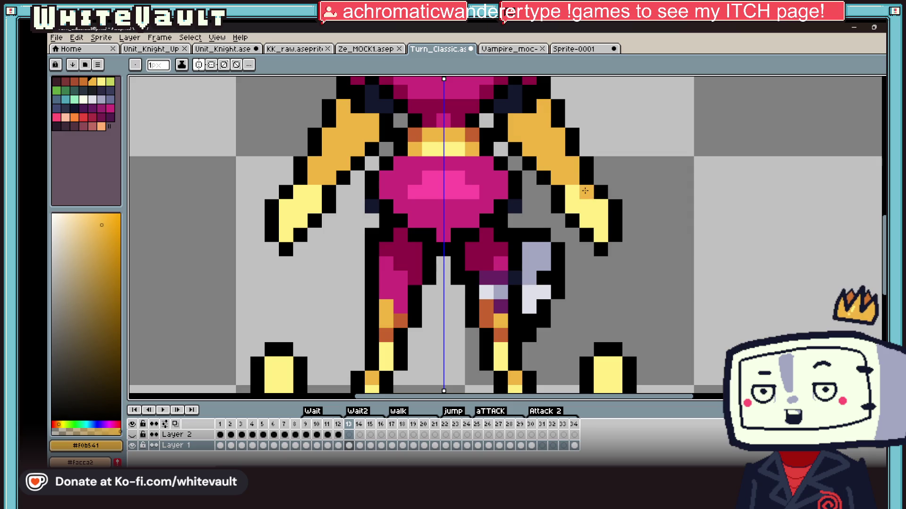
click(601, 235)
Pick the pale yellow, then eyedrop the boot orange for shading
scroll(628, 232, down, 4)
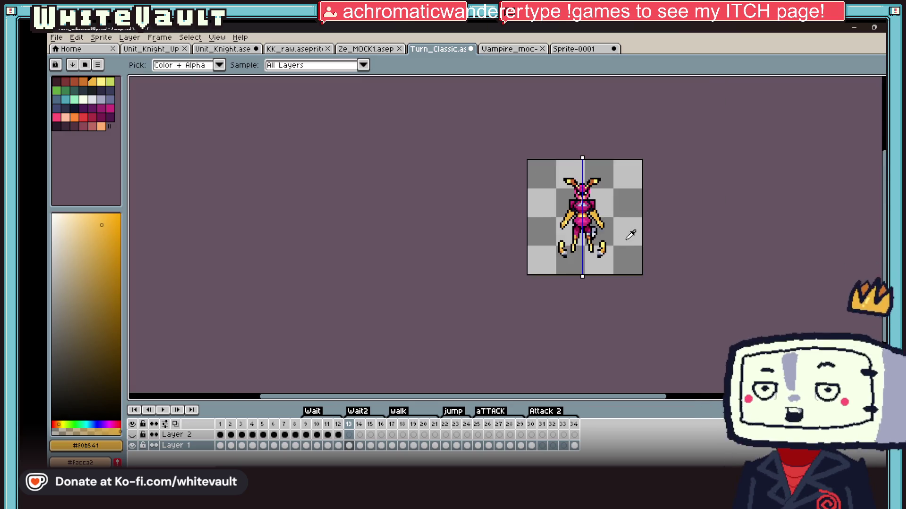
scroll(613, 242, up, 2)
scroll(584, 257, up, 1)
scroll(578, 245, down, 2)
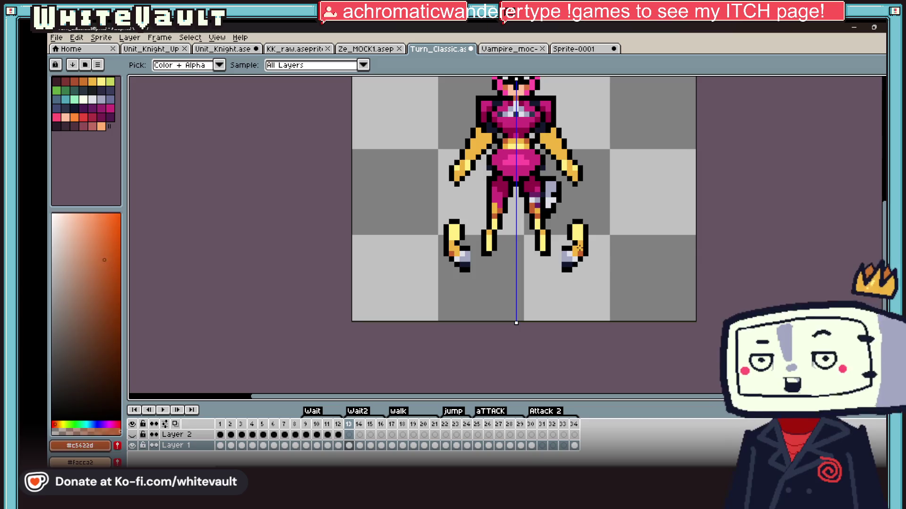
scroll(587, 215, up, 2)
alt+click(564, 102)
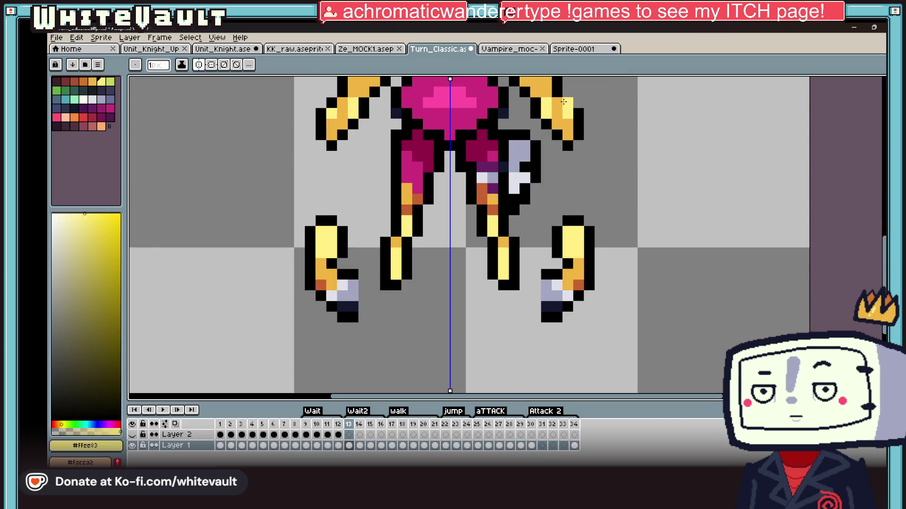
key(alt)
alt+click(579, 282)
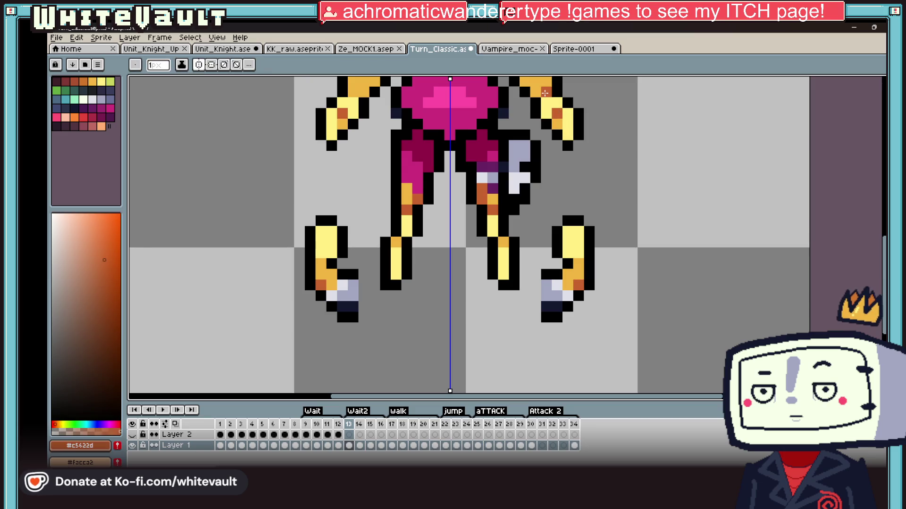
scroll(545, 92, down, 2)
scroll(545, 92, down, 1)
scroll(565, 214, up, 2)
scroll(565, 214, up, 1)
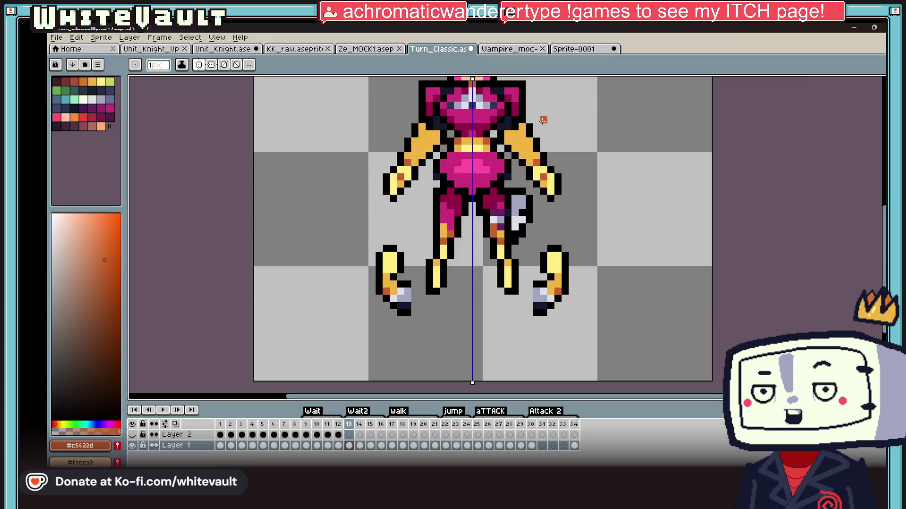
Eyedrop black and redraw the arm's outer edge and inner diagonal outline
scroll(544, 150, up, 3)
alt+click(535, 164)
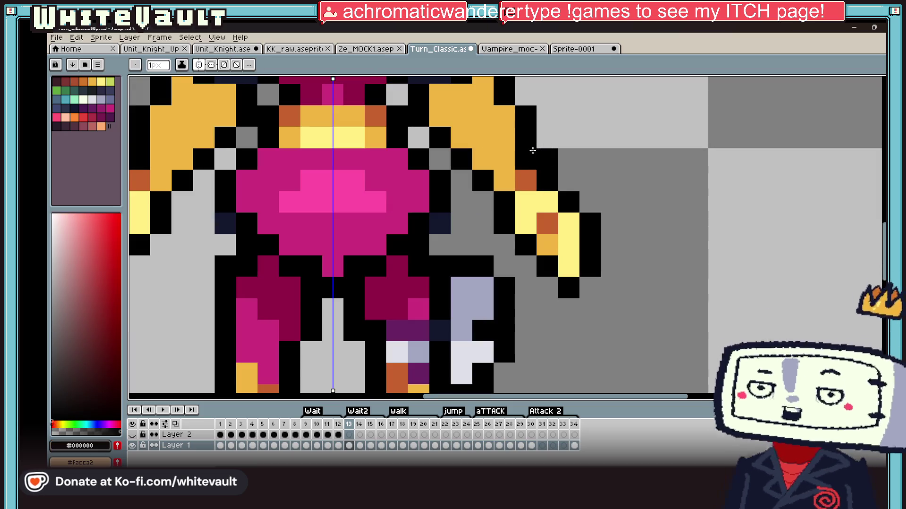
click(513, 121)
drag(483, 159, 440, 116)
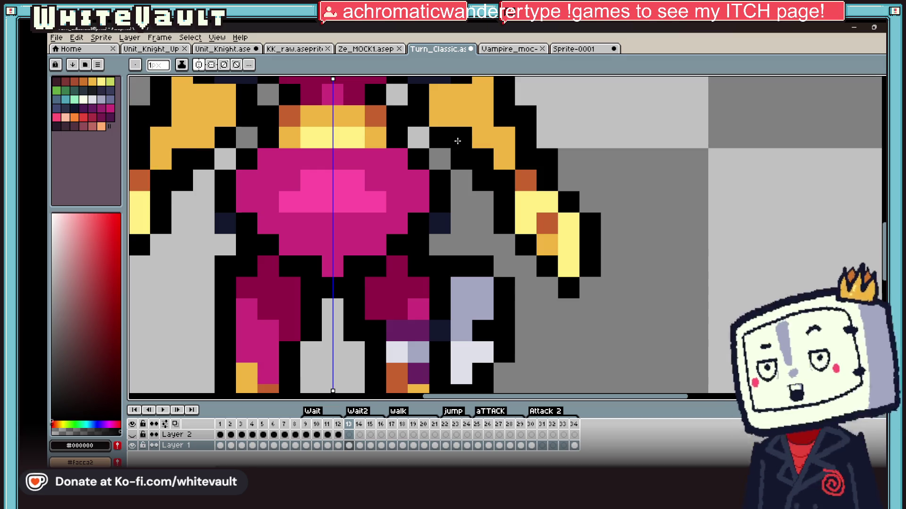
alt+click(440, 136)
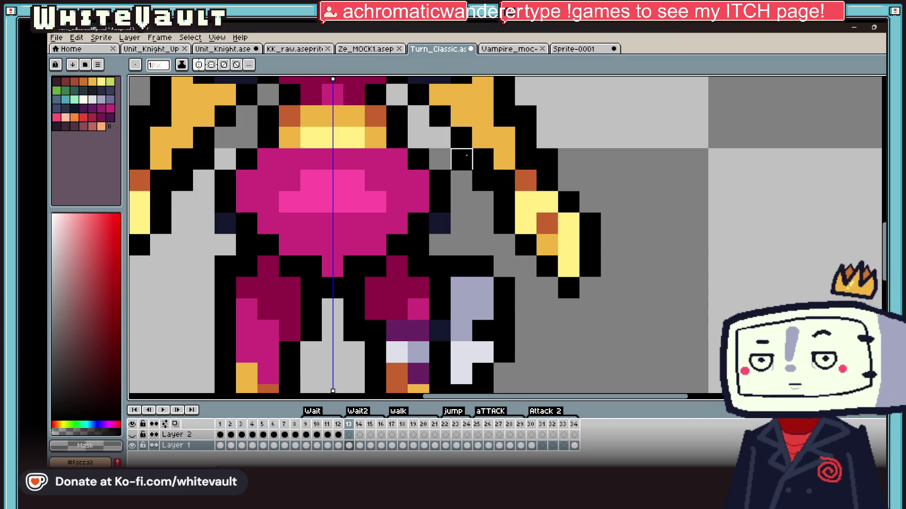
scroll(535, 136, down, 3)
scroll(534, 135, up, 2)
Paint mirrored #a3a7c2 gray plates with a light highlight on both shoulders
key(i)
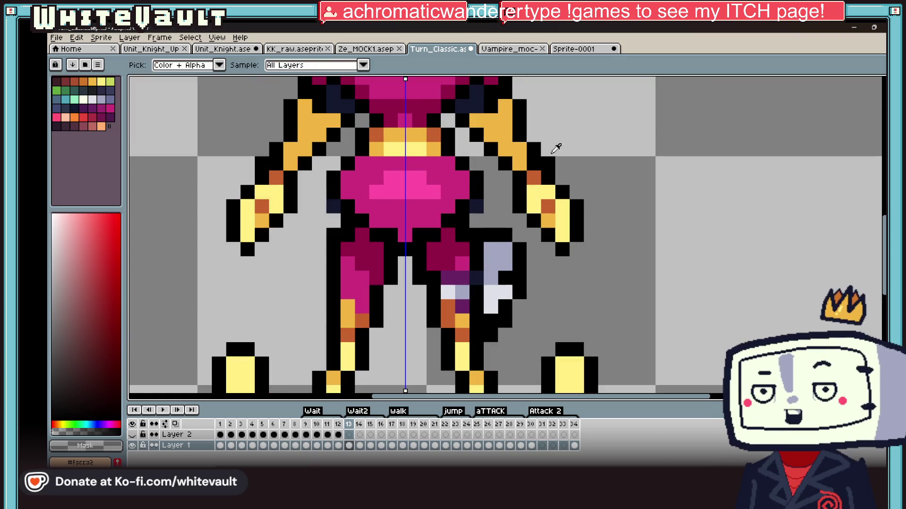
scroll(556, 146, down, 3)
scroll(581, 135, up, 2)
scroll(542, 175, up, 1)
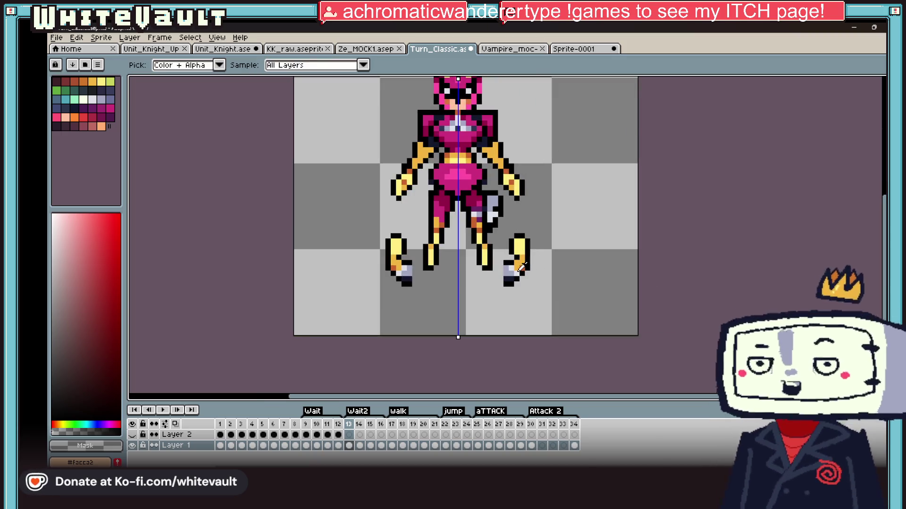
click(488, 153)
key(b)
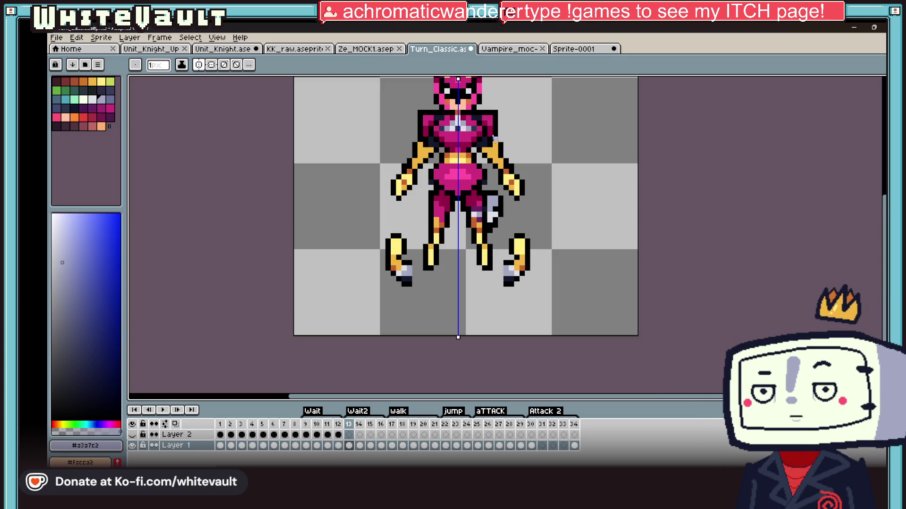
scroll(486, 155, up, 1)
drag(493, 125, 464, 139)
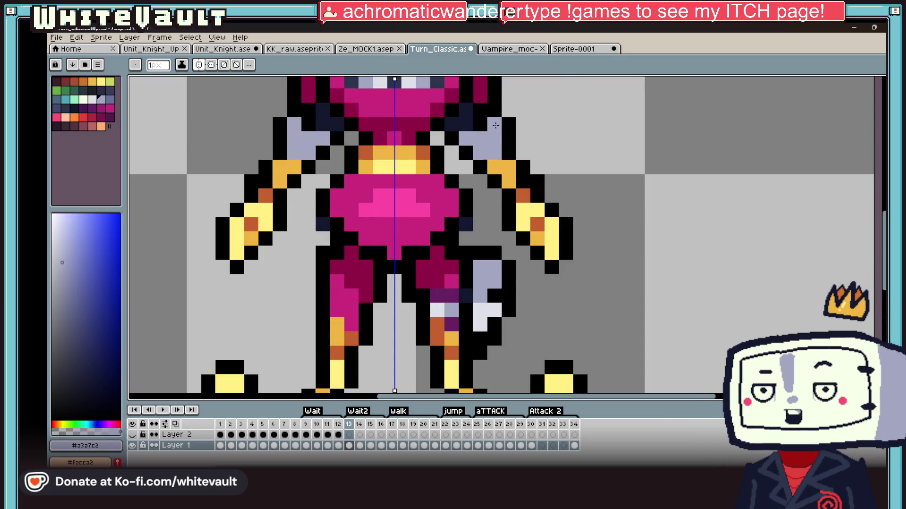
alt+click(489, 149)
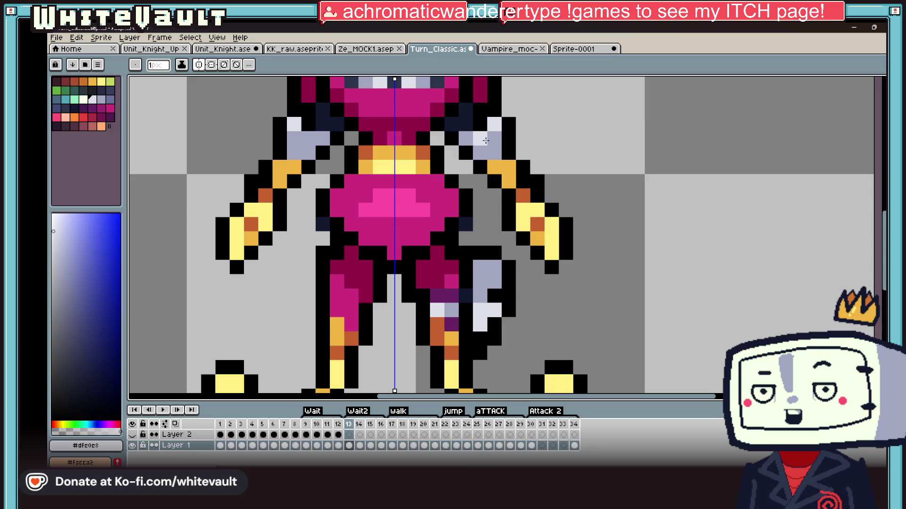
key(i)
scroll(593, 97, down, 5)
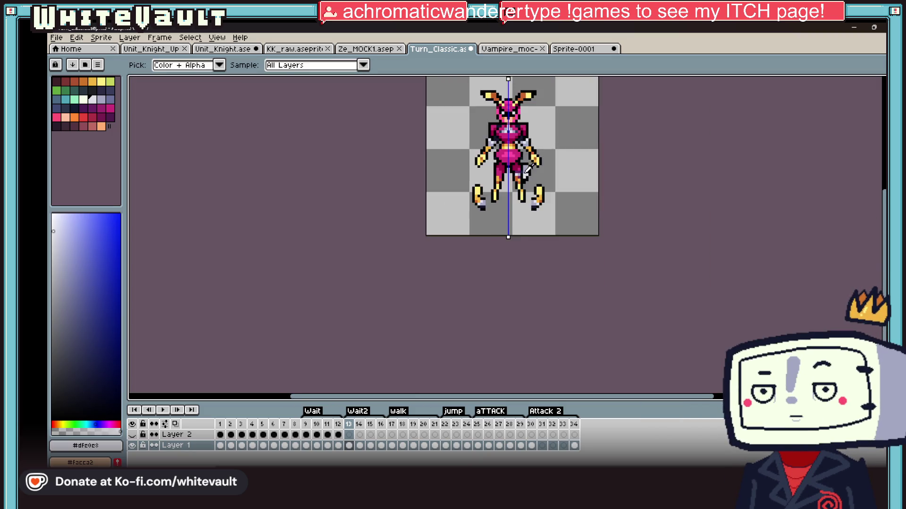
scroll(541, 218, up, 1)
scroll(541, 218, up, 1)
scroll(542, 218, down, 1)
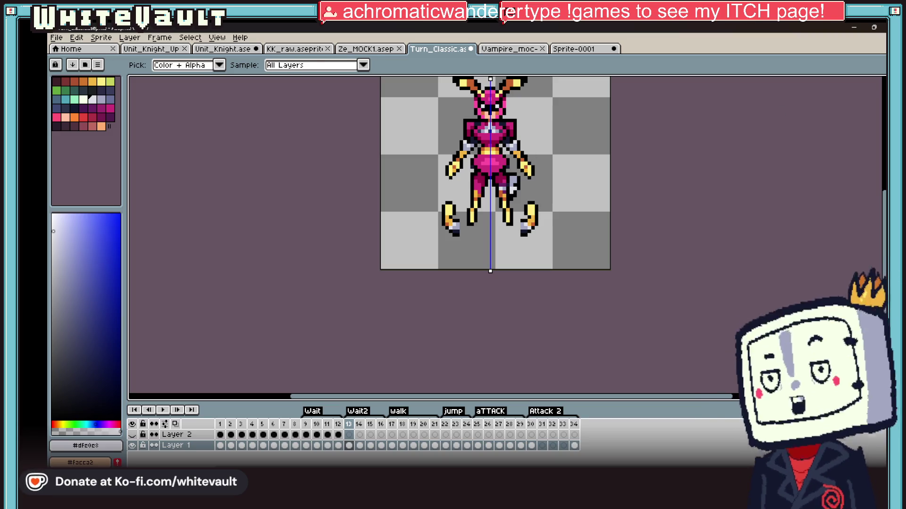
Magic-wand select both arms and nudge them down one pixel
key(w)
click(390, 166)
key(ctrl+d)
scroll(519, 161, up, 1)
click(389, 165)
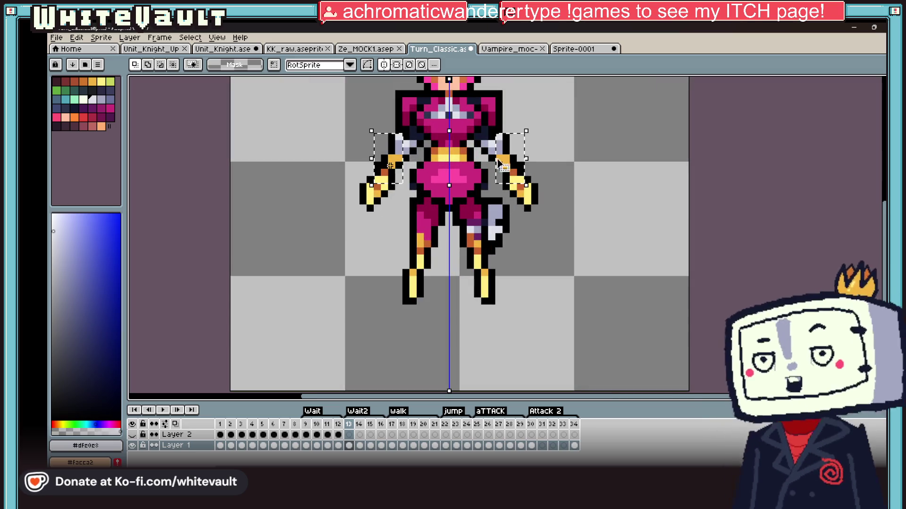
click(390, 165)
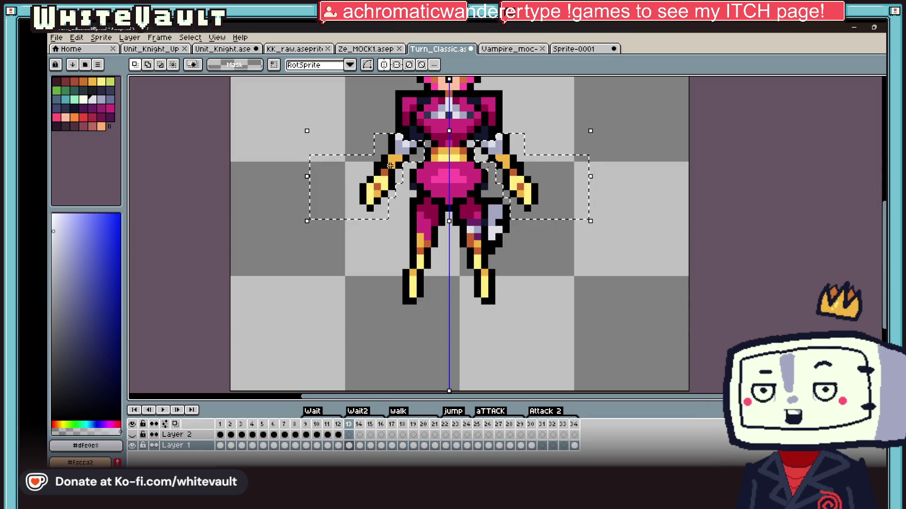
key(Down)
key(ctrl+d)
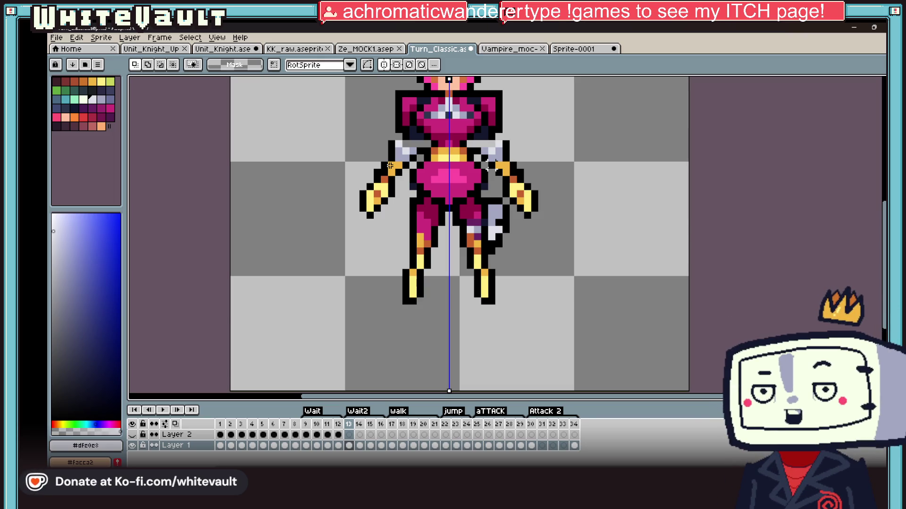
Draw the first black outline pixels along the shoulders with the pencil
scroll(488, 165, up, 1)
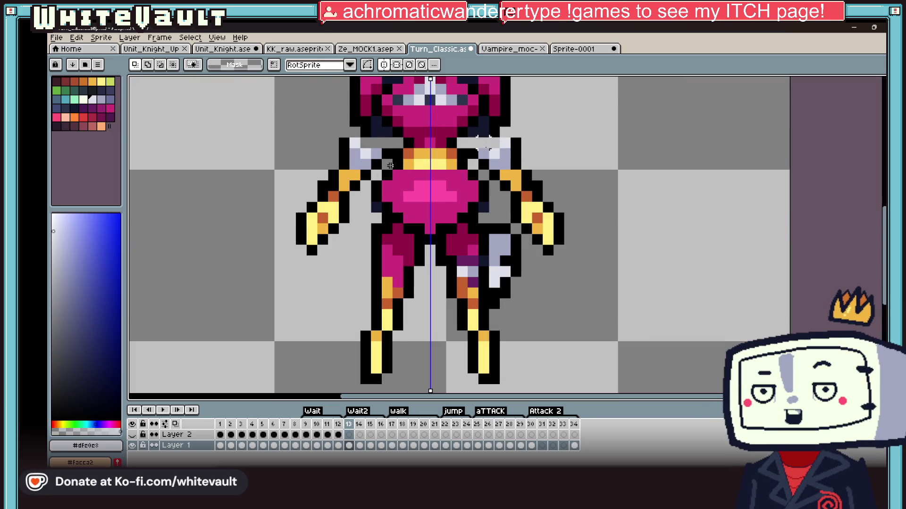
key(b)
scroll(424, 151, up, 1)
alt+click(430, 132)
drag(431, 132, 452, 128)
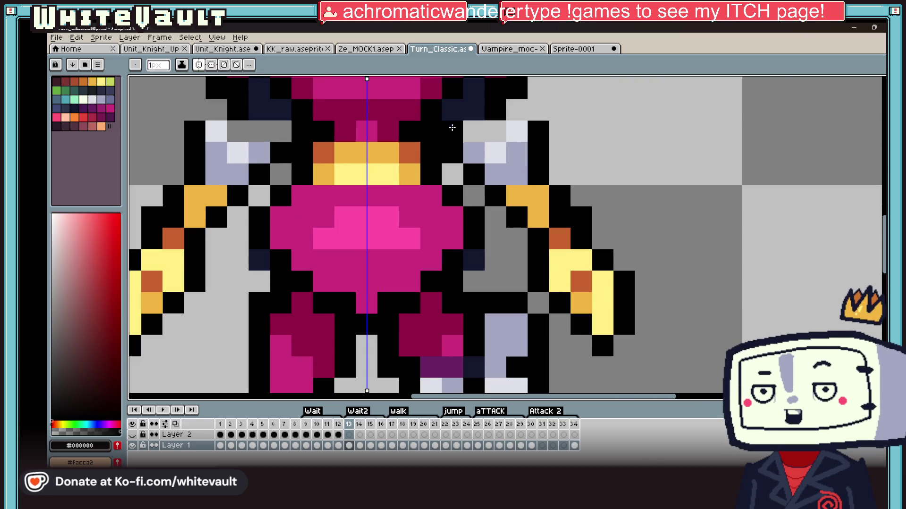
Repaint shoulder pixels in black and navy, then pick transparent for stray pixels
click(473, 131)
alt+click(471, 110)
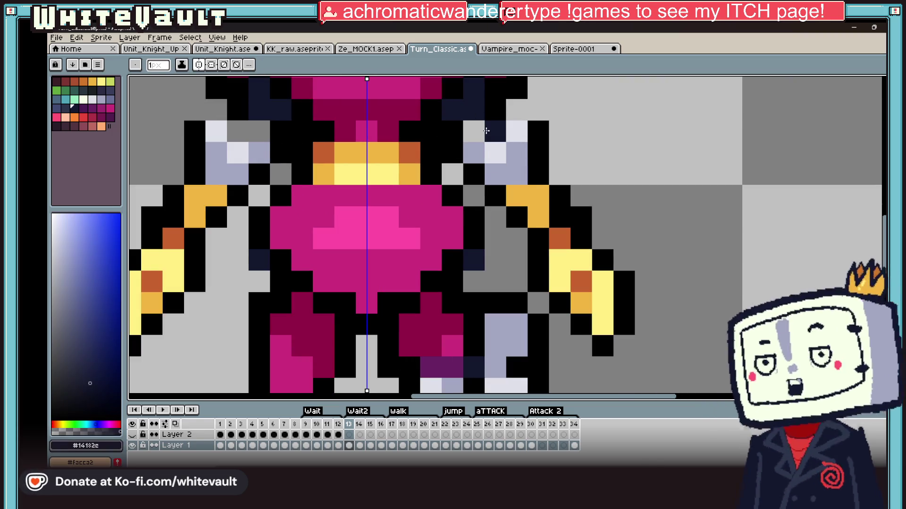
click(495, 131)
alt+click(477, 132)
click(478, 131)
scroll(476, 131, down, 5)
scroll(474, 130, down, 2)
scroll(471, 129, up, 3)
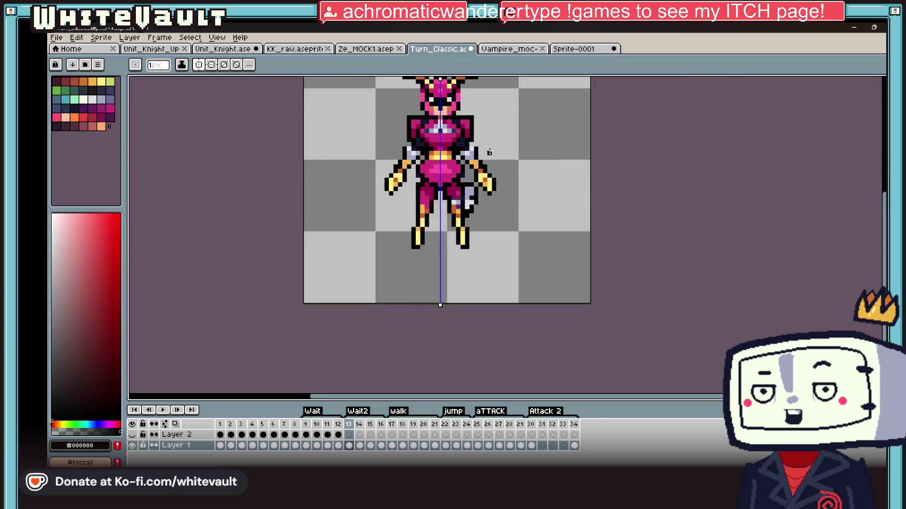
scroll(467, 128, up, 2)
alt+click(465, 140)
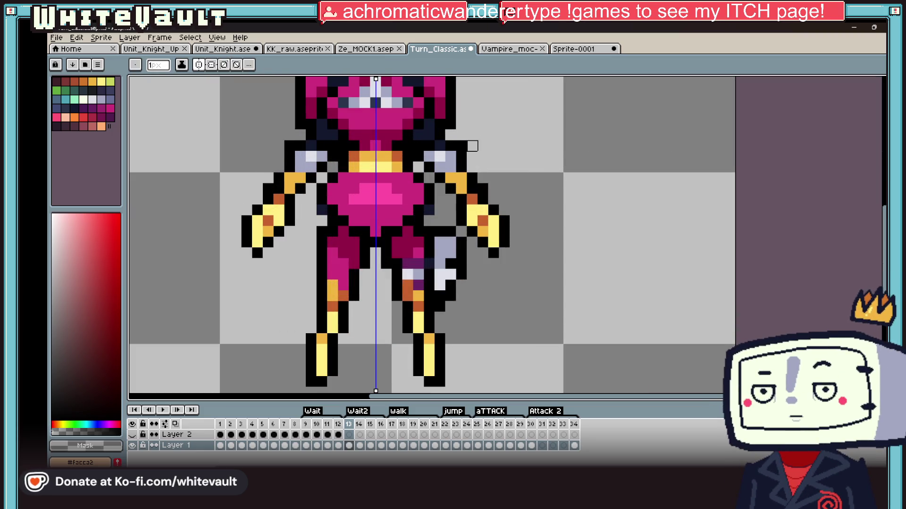
scroll(494, 157, down, 5)
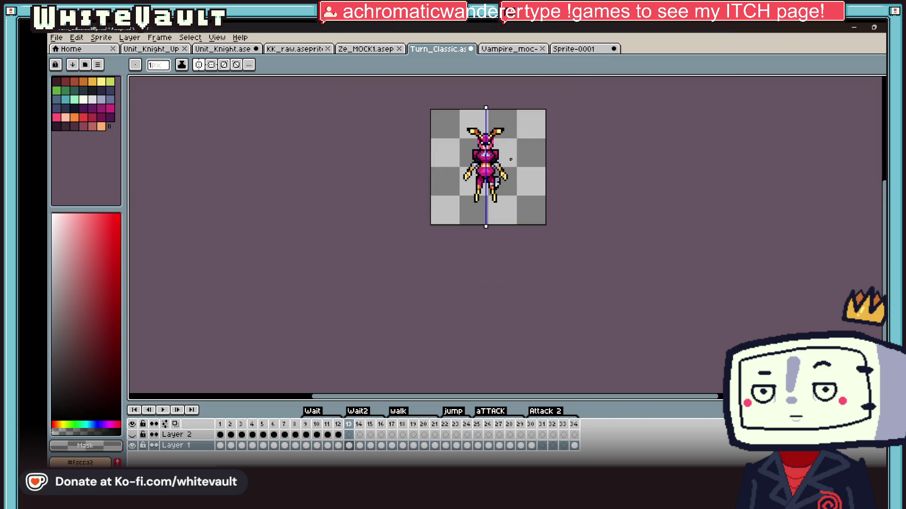
Undo the last change and compare frame 13 against frame 12
key(v)
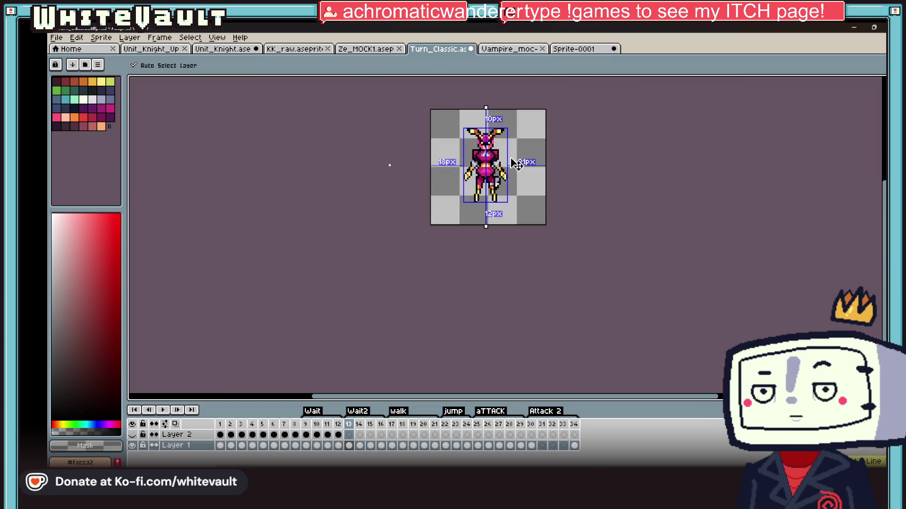
key(ctrl+z)
key(b)
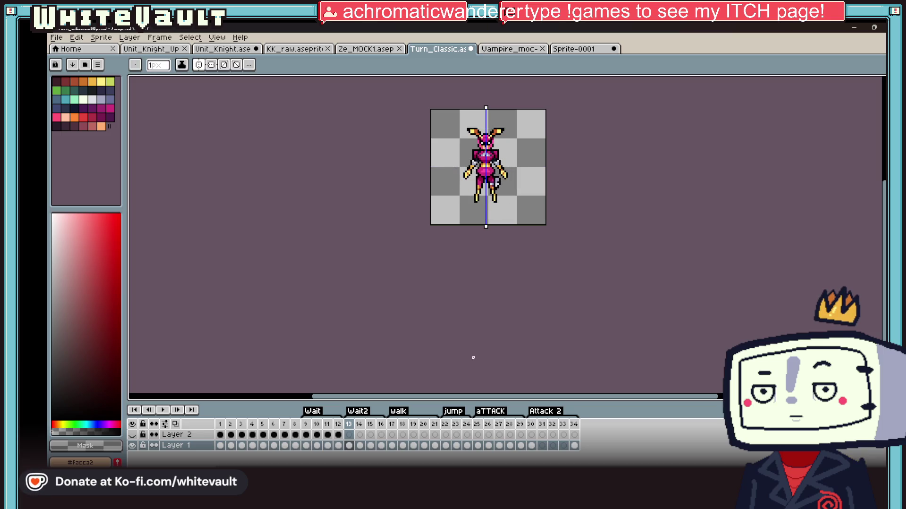
click(338, 445)
click(350, 445)
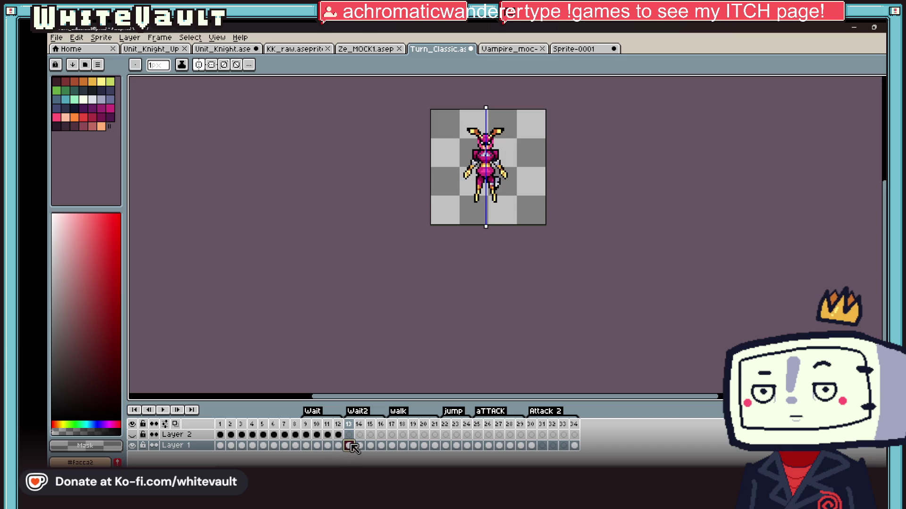
scroll(503, 189, up, 2)
scroll(505, 148, up, 2)
Extend the black outline across both shoulder tips
alt+click(465, 186)
alt+click(476, 181)
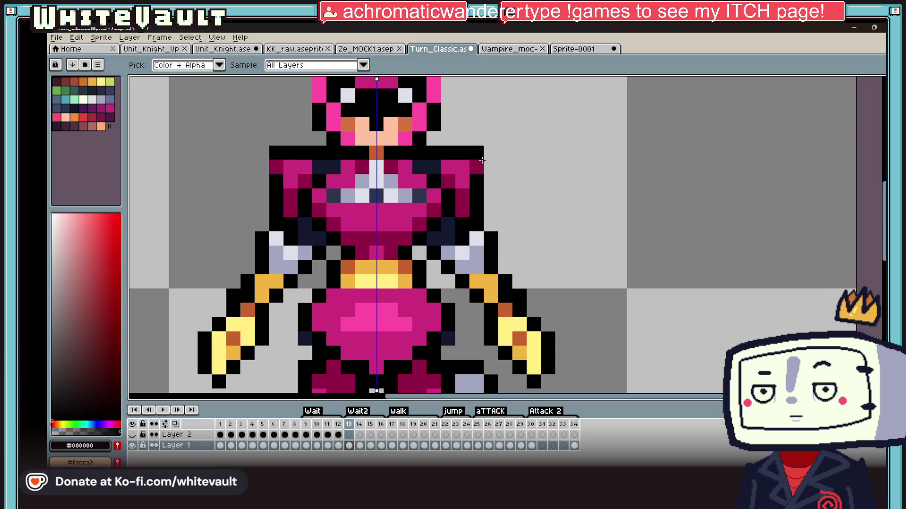
drag(490, 168, 477, 169)
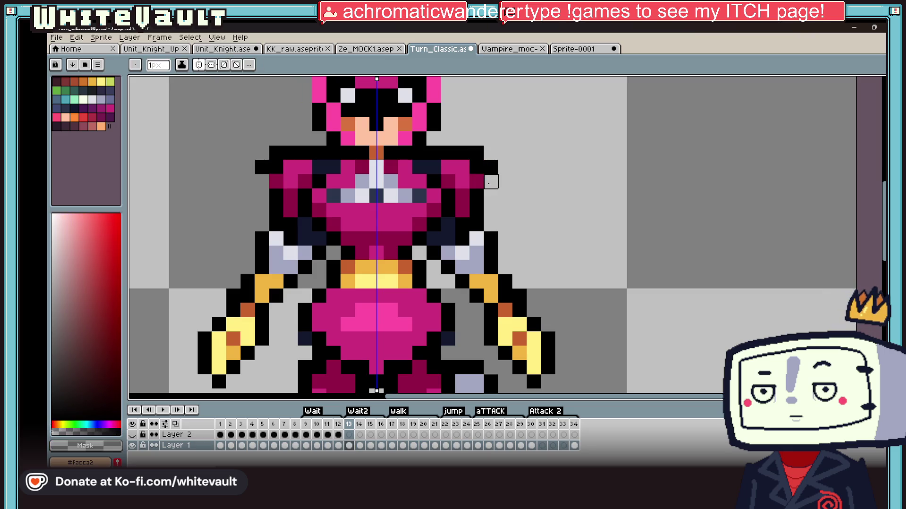
scroll(513, 189, down, 3)
scroll(513, 189, down, 1)
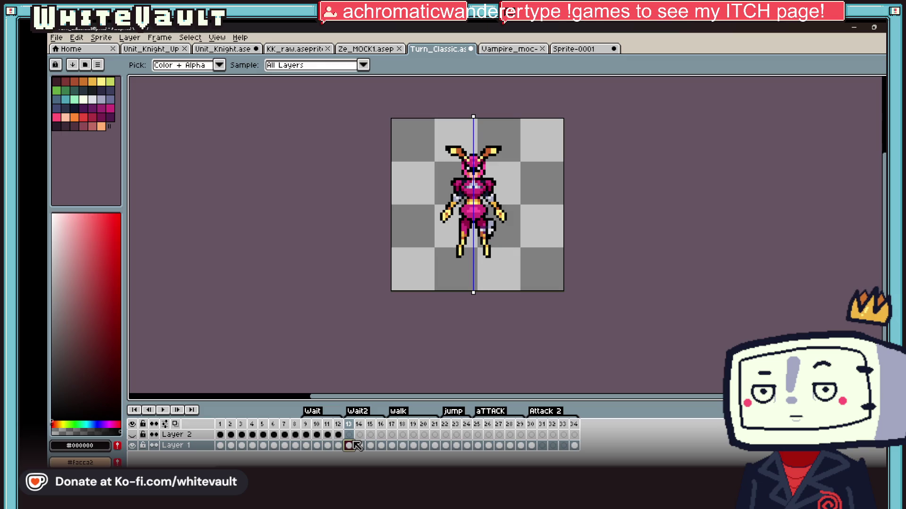
Transform and commit the selected arms
key(m)
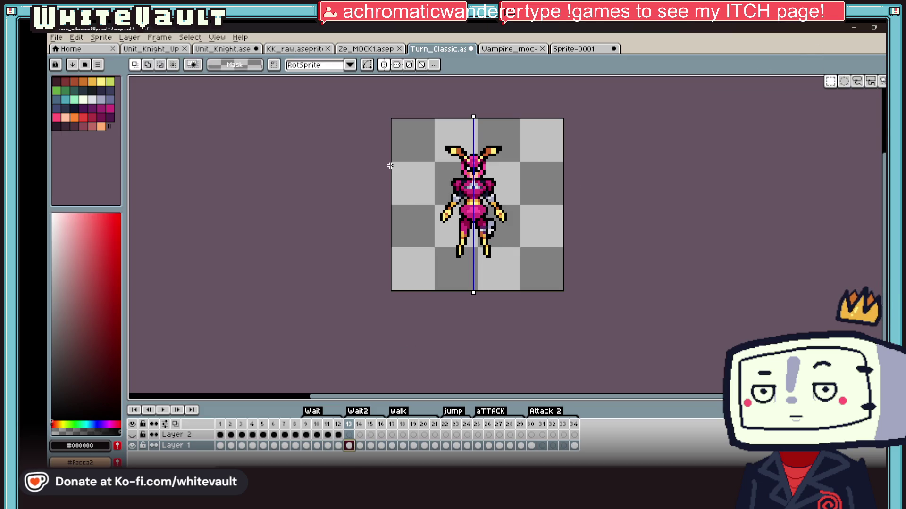
scroll(390, 166, up, 2)
scroll(389, 165, up, 1)
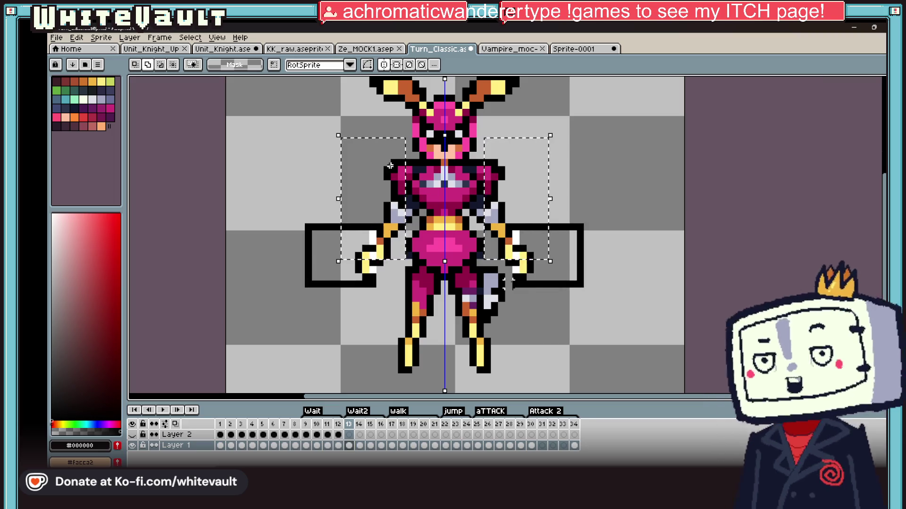
key(ctrl+t)
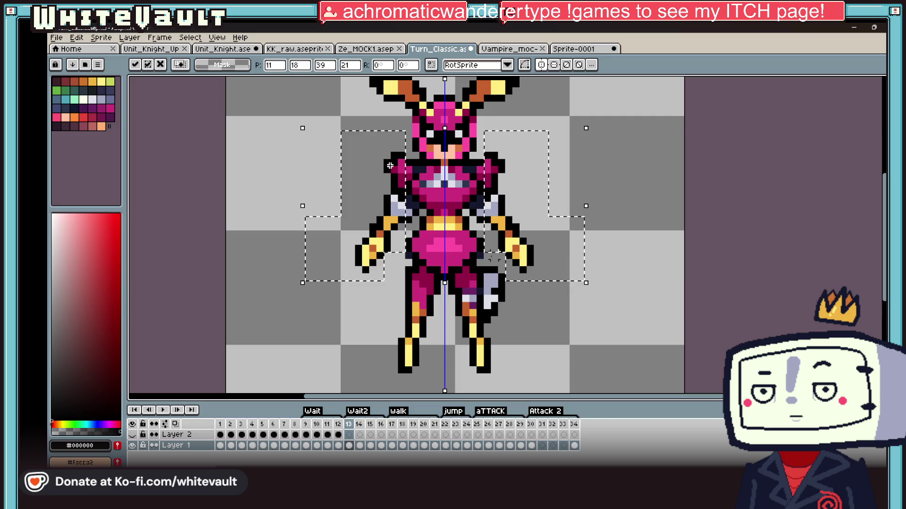
key(ctrl+d)
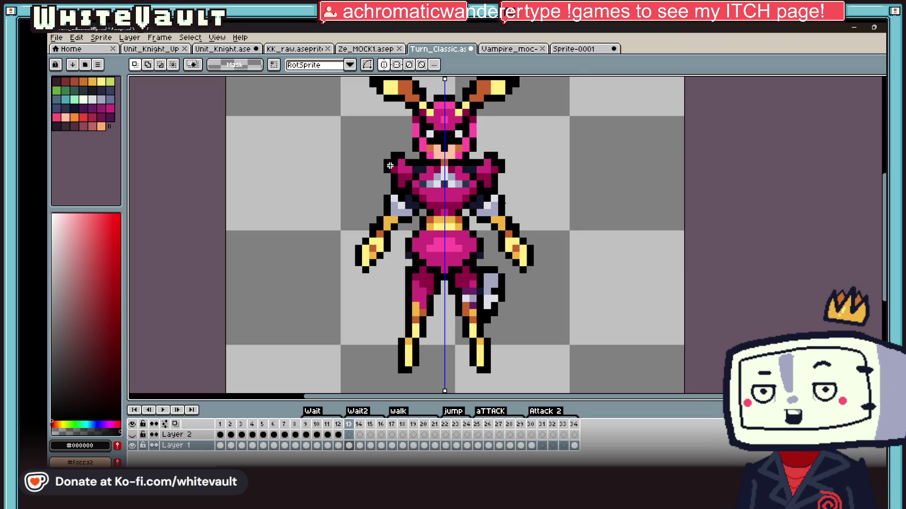
scroll(548, 298, down, 3)
scroll(537, 273, up, 4)
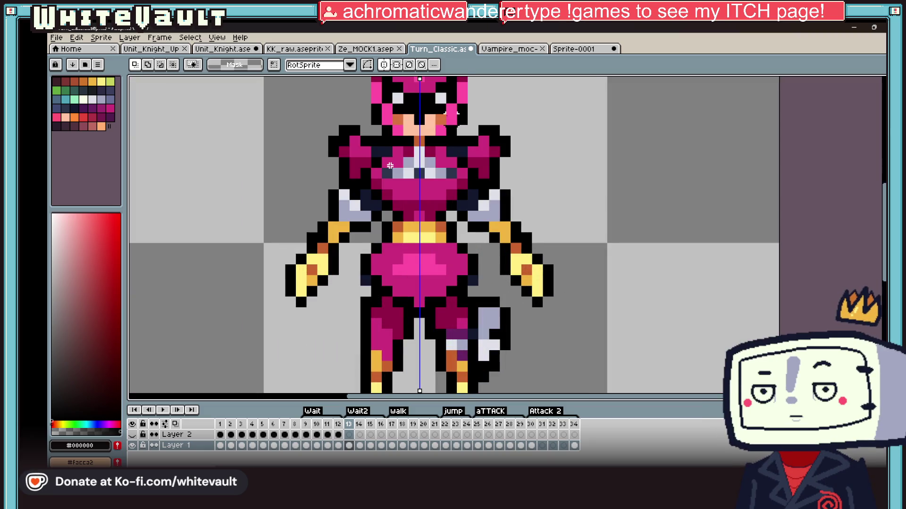
Switch symmetry off and select the sprite's right hand on its own
click(384, 65)
drag(499, 243, 500, 296)
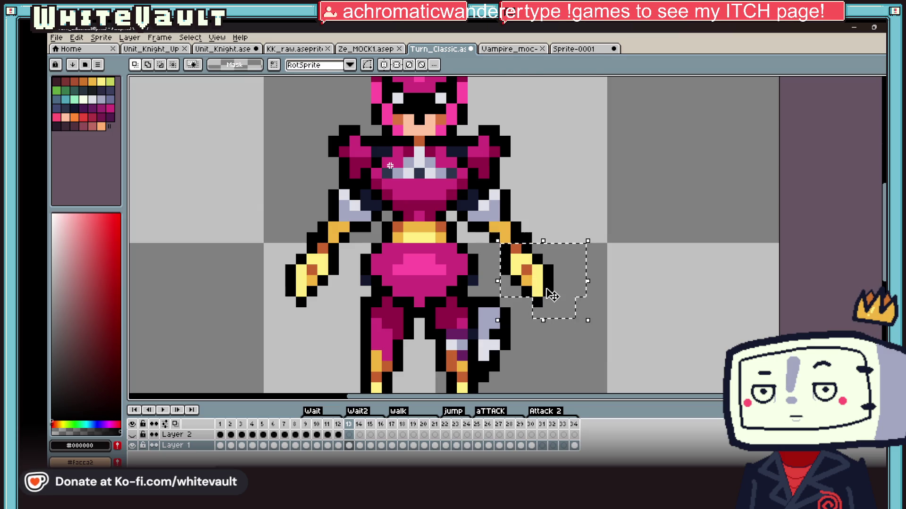
click(642, 288)
scroll(635, 278, down, 4)
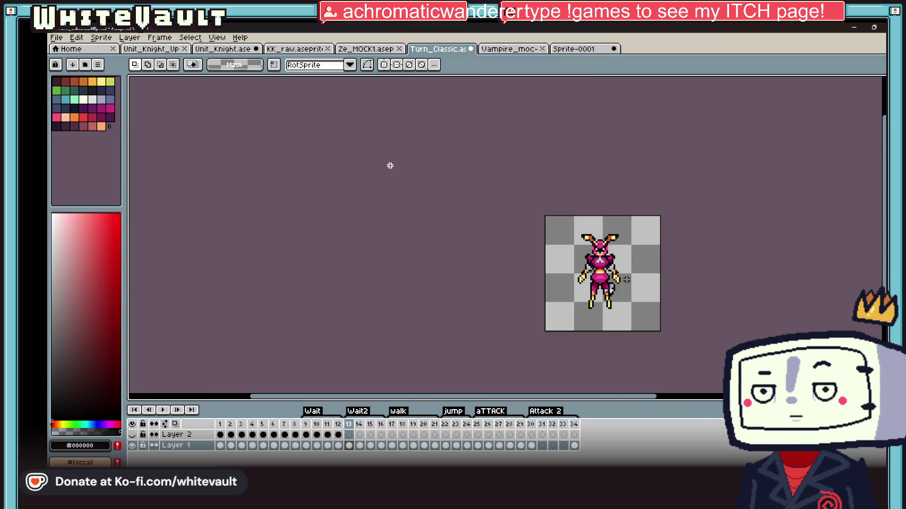
scroll(626, 280, up, 4)
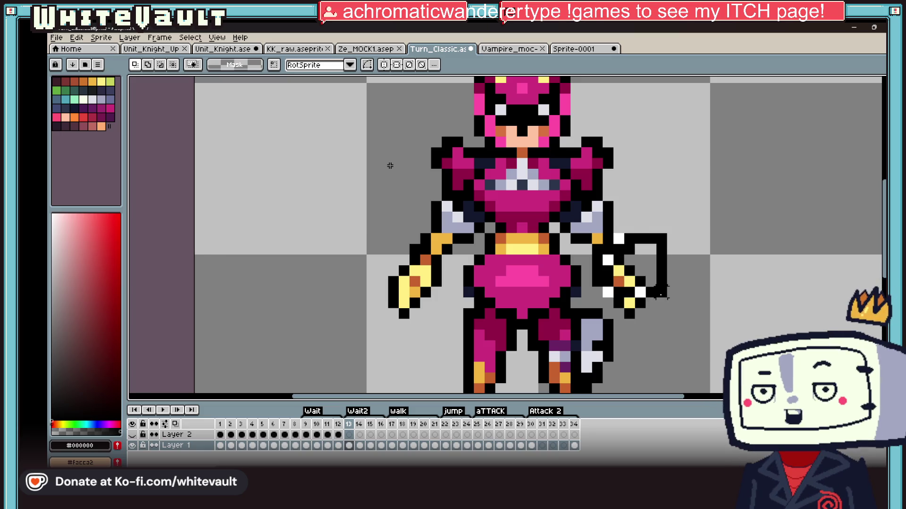
drag(613, 234, 638, 297)
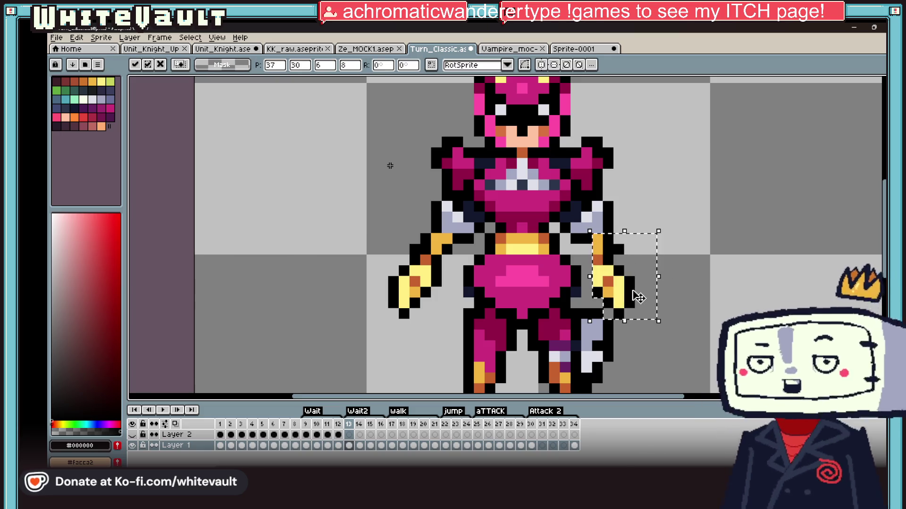
scroll(638, 297, down, 3)
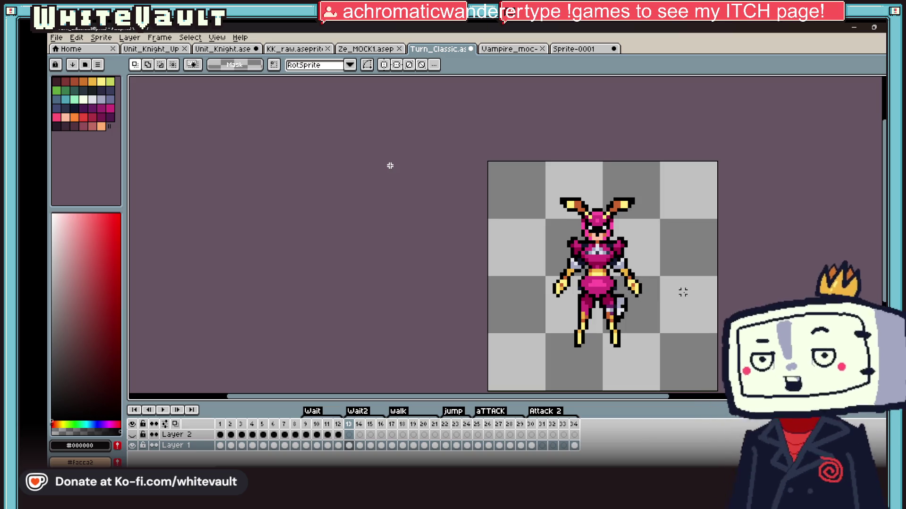
scroll(682, 292, up, 1)
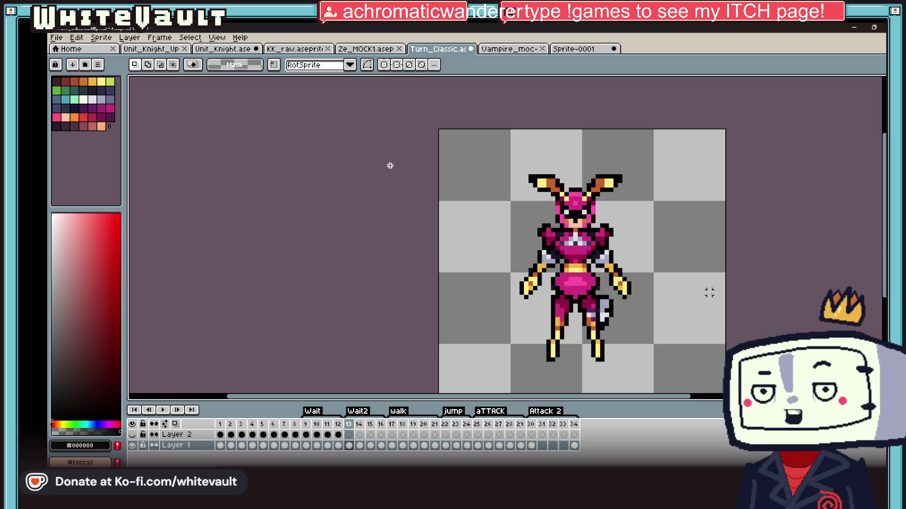
scroll(606, 273, up, 3)
Recolour several mirrored arm pixels black and orange
key(i)
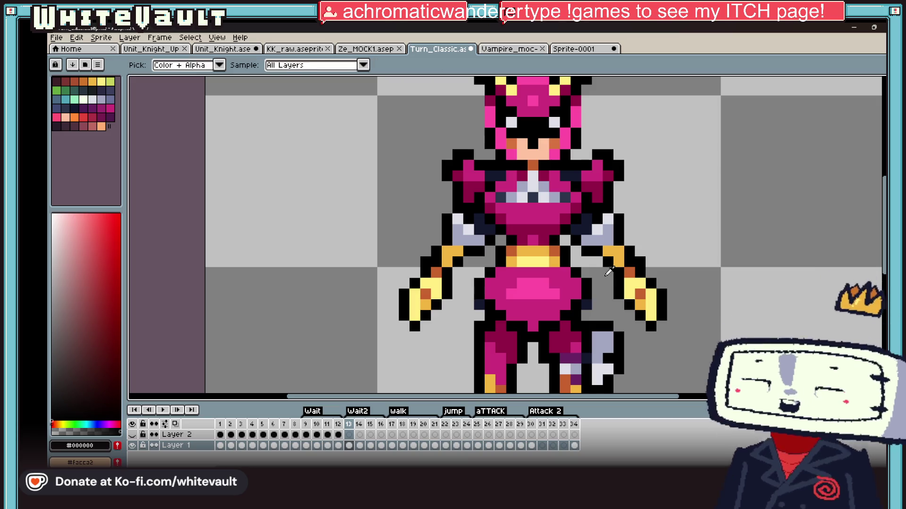
scroll(608, 272, up, 2)
alt+click(546, 257)
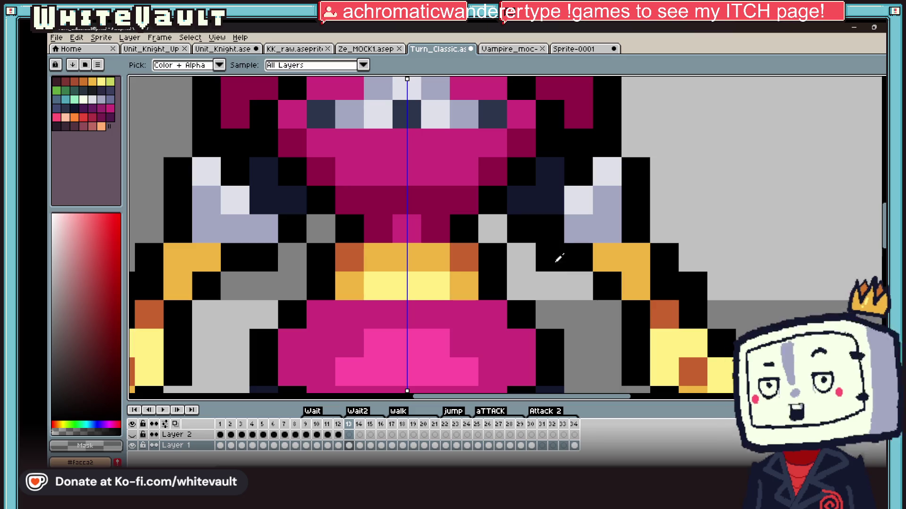
alt+click(524, 224)
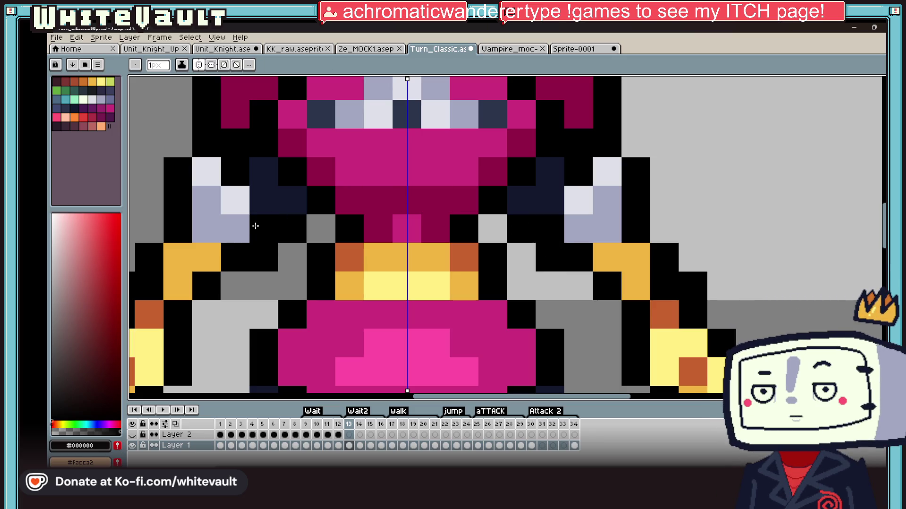
scroll(255, 226, down, 2)
scroll(455, 286, down, 1)
scroll(474, 286, down, 1)
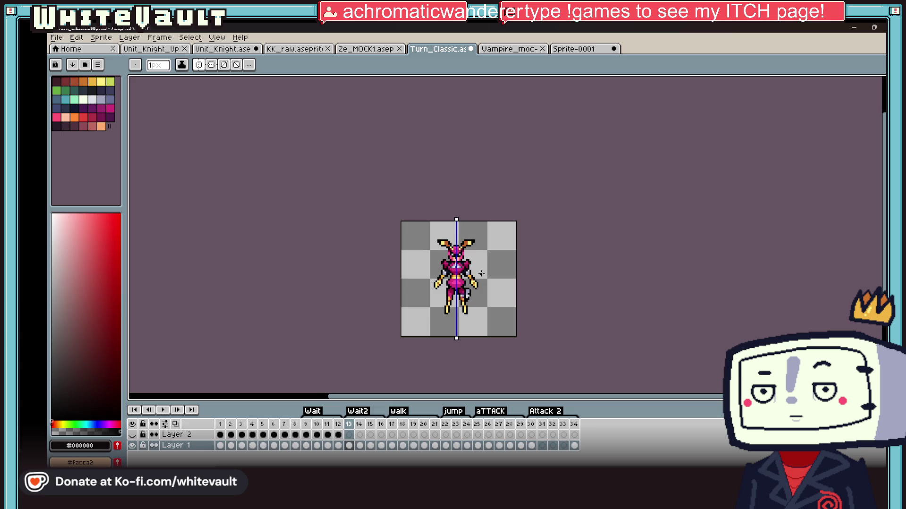
scroll(482, 279, up, 1)
scroll(449, 278, up, 1)
scroll(449, 278, up, 1)
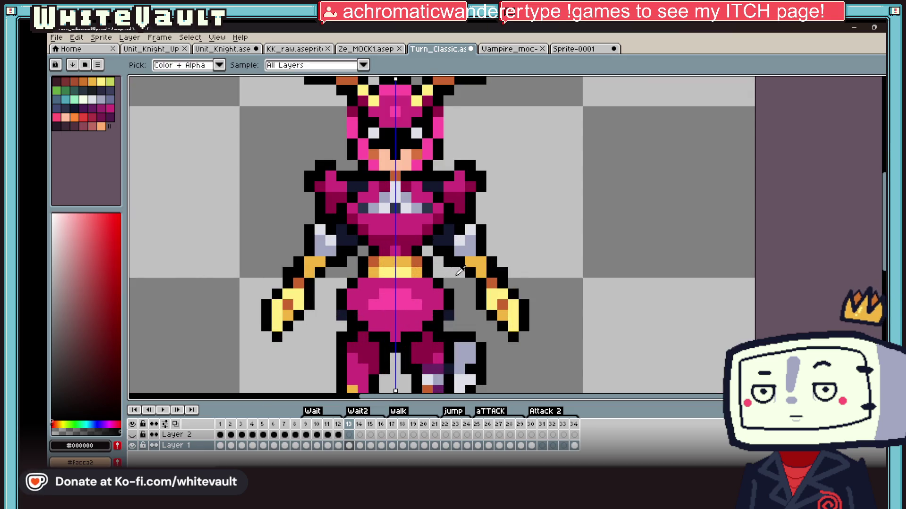
alt+click(471, 281)
scroll(471, 281, up, 1)
click(486, 286)
click(464, 264)
alt+click(430, 232)
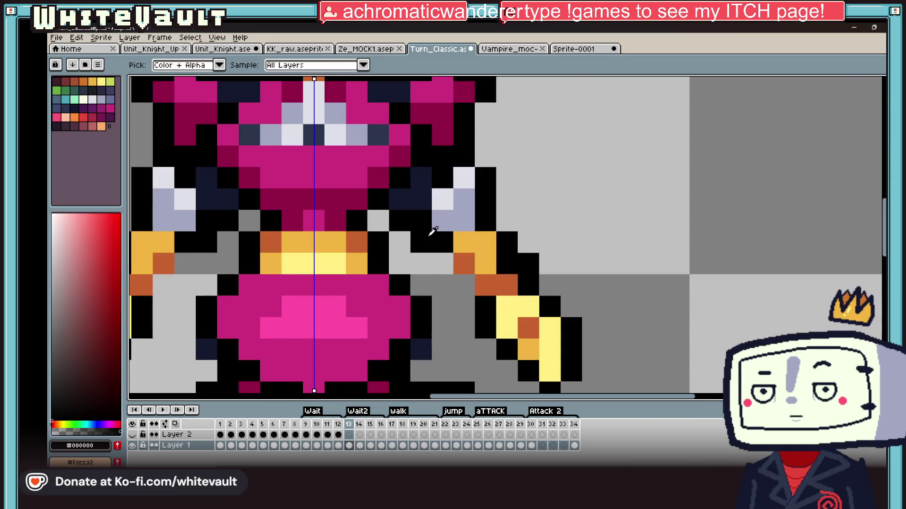
click(464, 286)
Sample the #f0b541 gold from the arm and view frame 11 for comparison
alt+click(491, 244)
scroll(547, 278, down, 3)
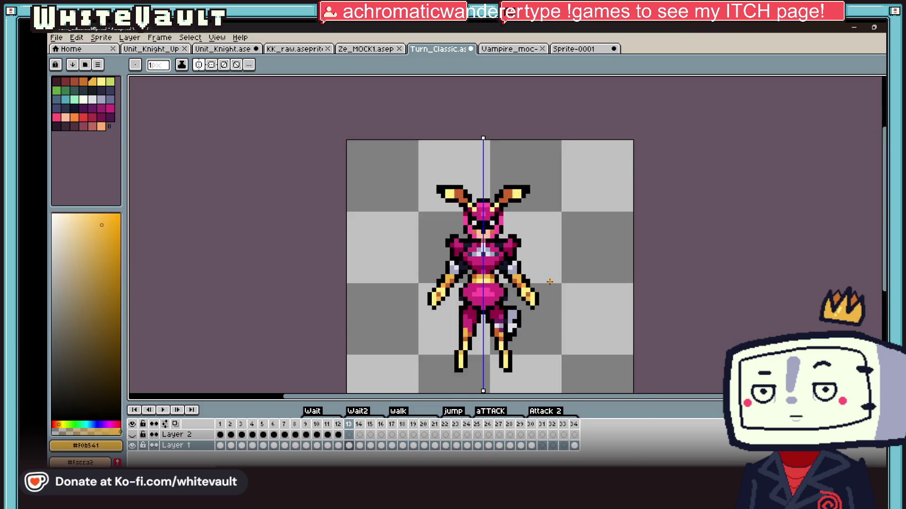
scroll(547, 278, down, 2)
scroll(547, 278, down, 2)
scroll(548, 279, up, 2)
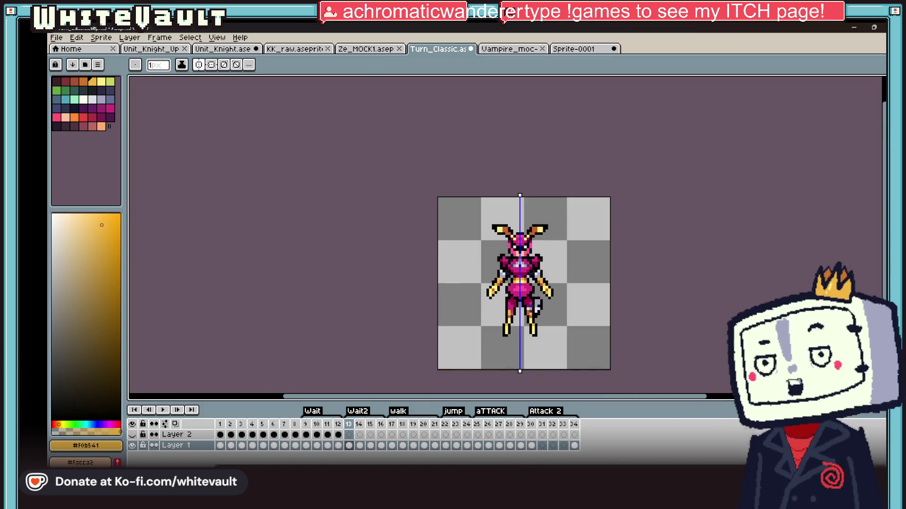
click(327, 445)
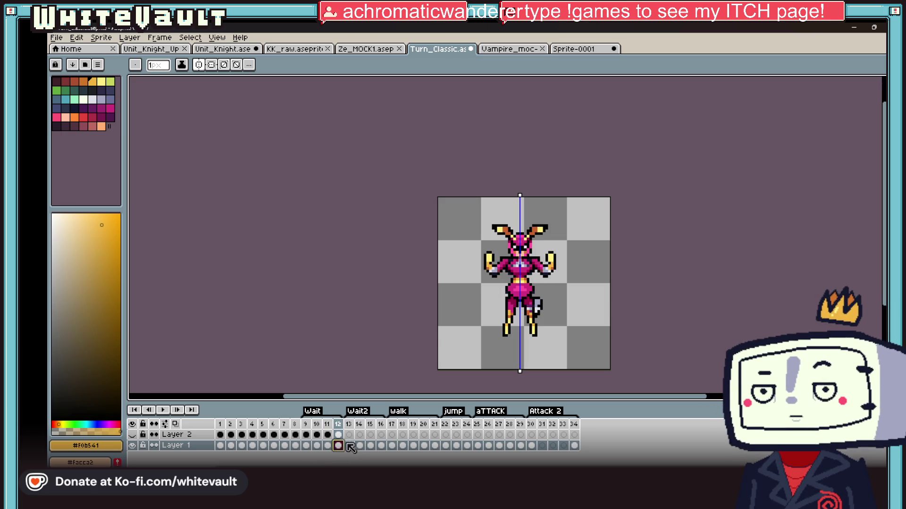
Compare with frame 12, then erase the raised shoulder bumps on both sides
click(349, 446)
click(339, 446)
click(350, 446)
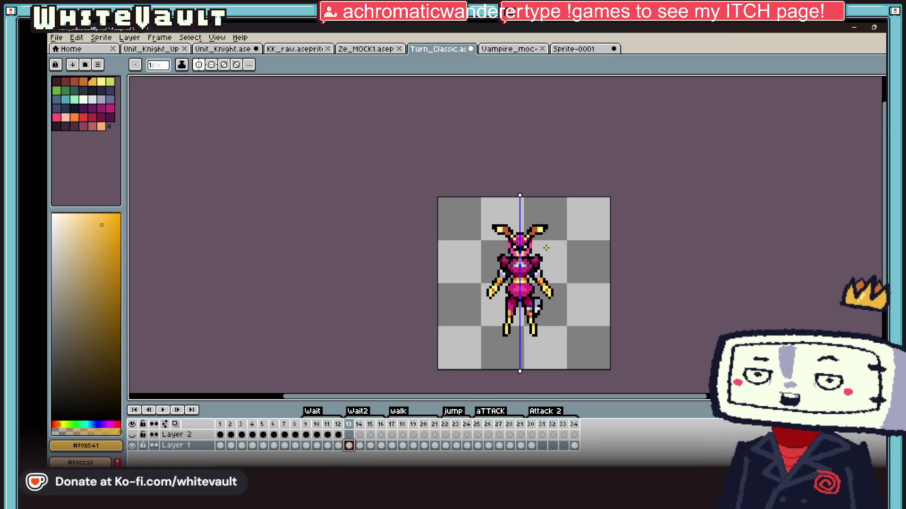
scroll(530, 295, up, 5)
alt+click(516, 222)
drag(514, 238, 557, 238)
Flip between frames 12 and 13 to check the trimmed shoulders
key(i)
scroll(551, 263, down, 5)
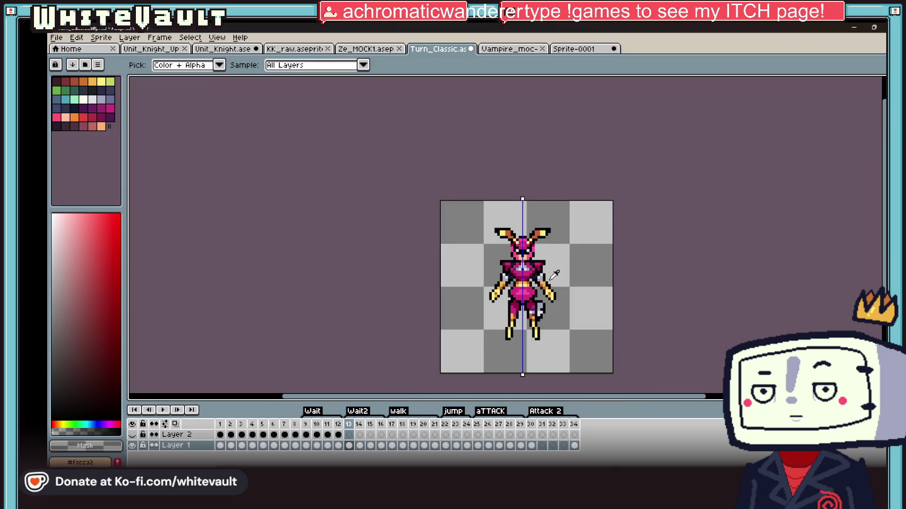
click(338, 446)
click(349, 447)
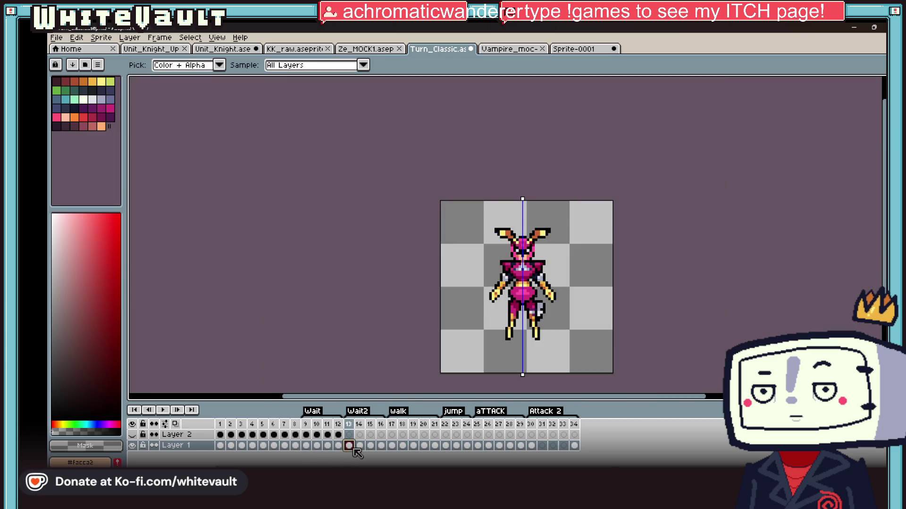
scroll(618, 254, down, 3)
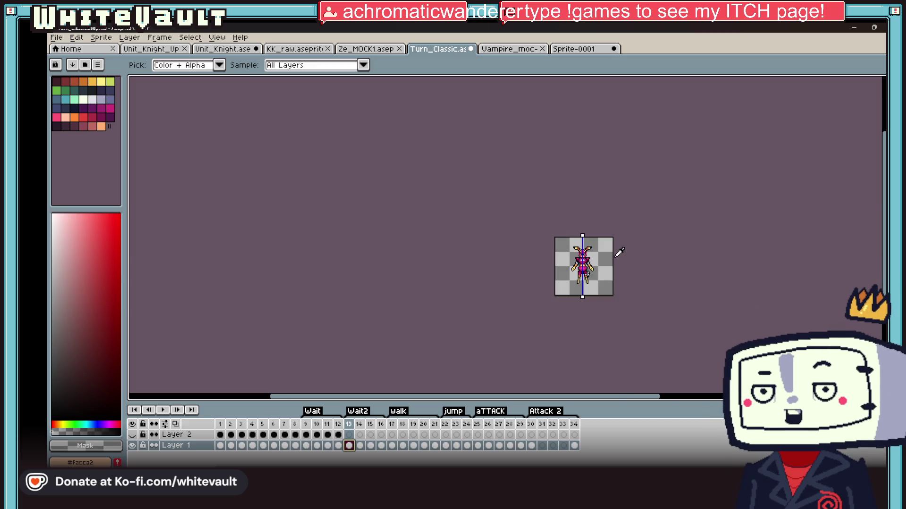
key(Right)
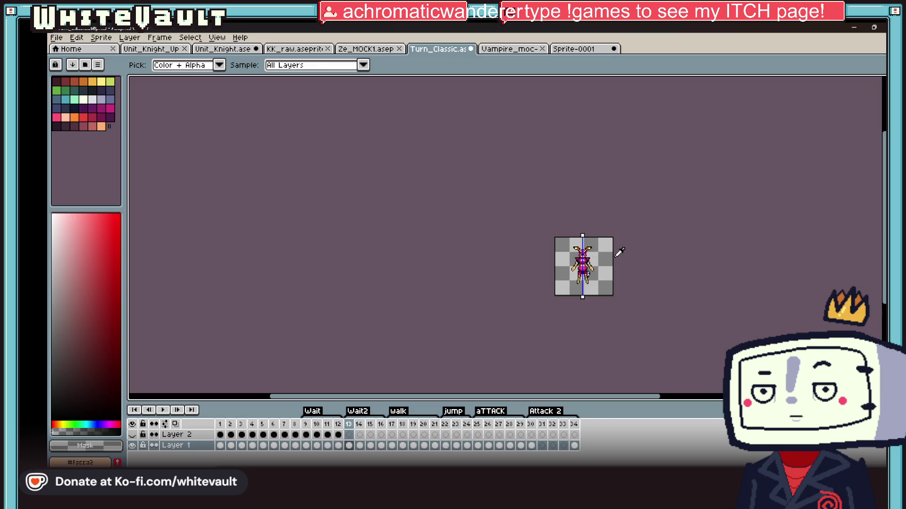
key(Right)
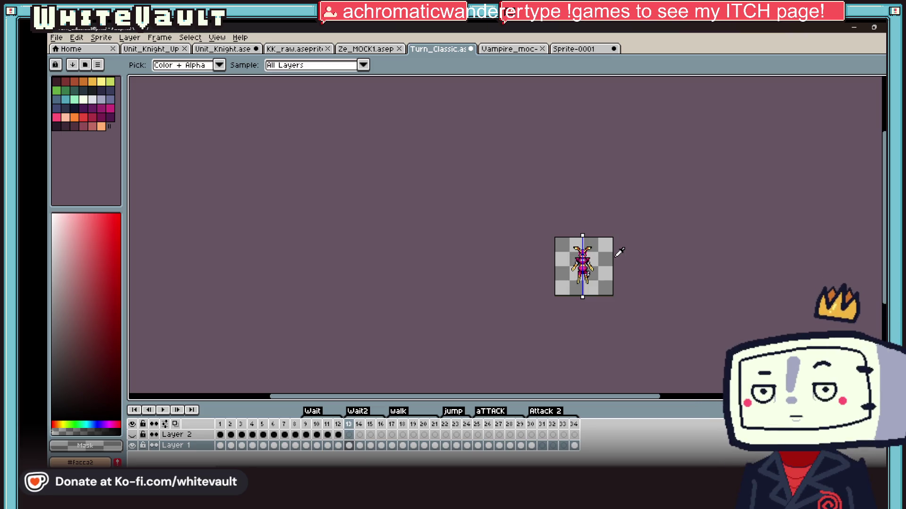
scroll(613, 252, up, 4)
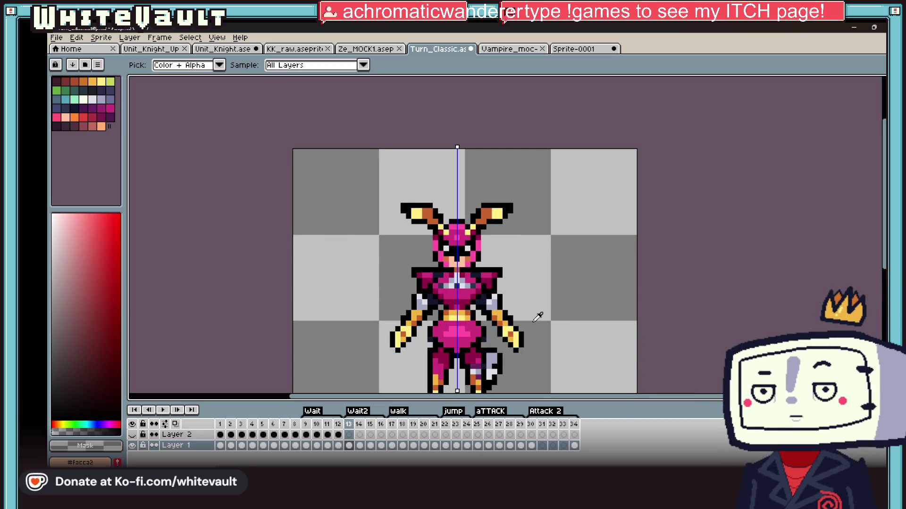
key(b)
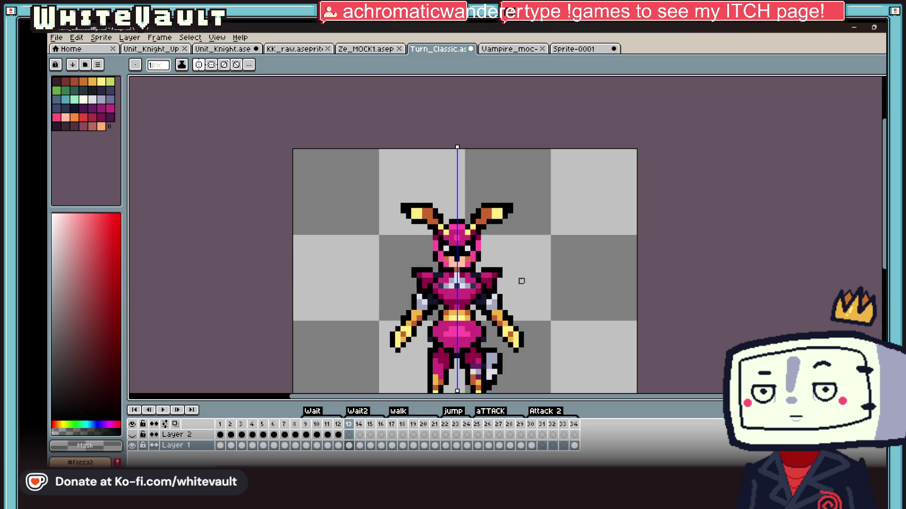
scroll(522, 281, down, 3)
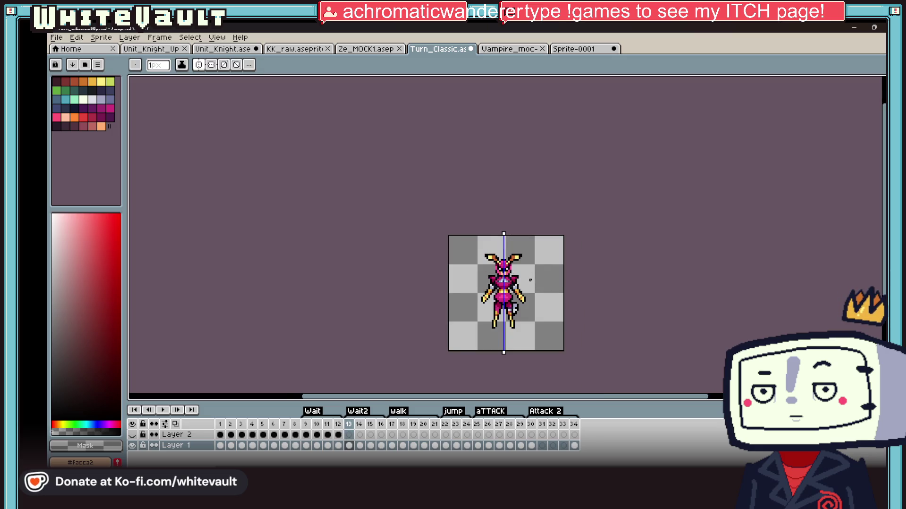
Add a dark outline pixel at the shoulder tip with the pencil
key(i)
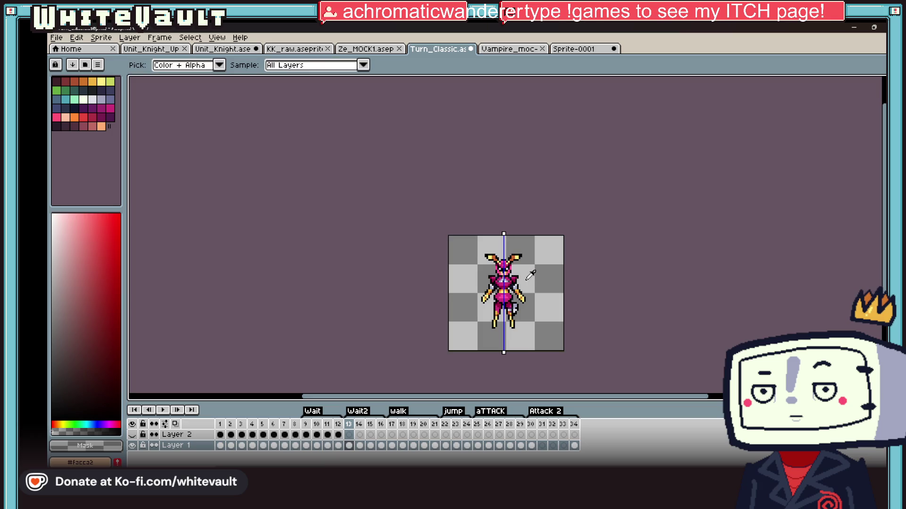
scroll(538, 276, up, 3)
scroll(539, 277, up, 1)
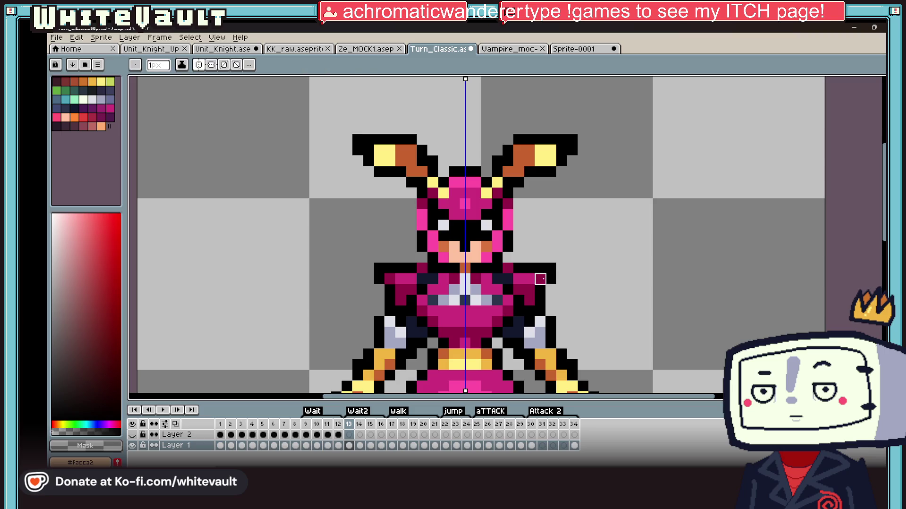
key(b)
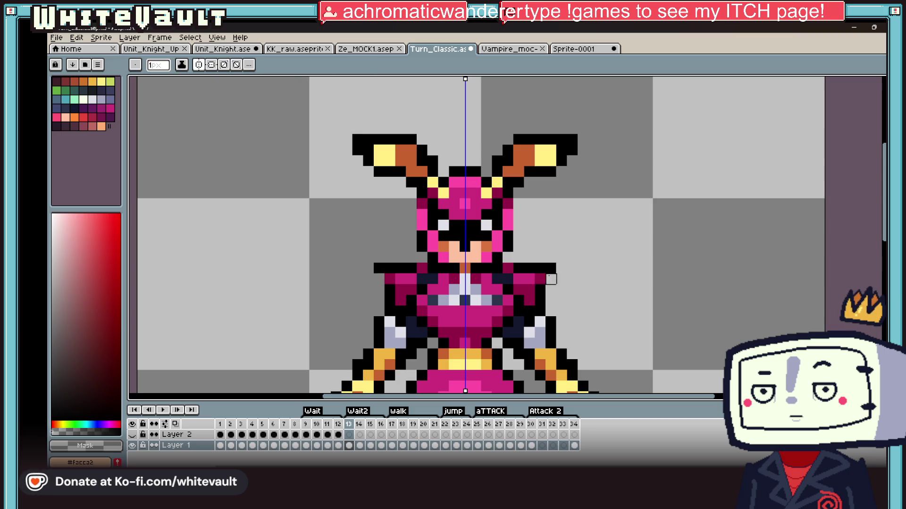
click(541, 278)
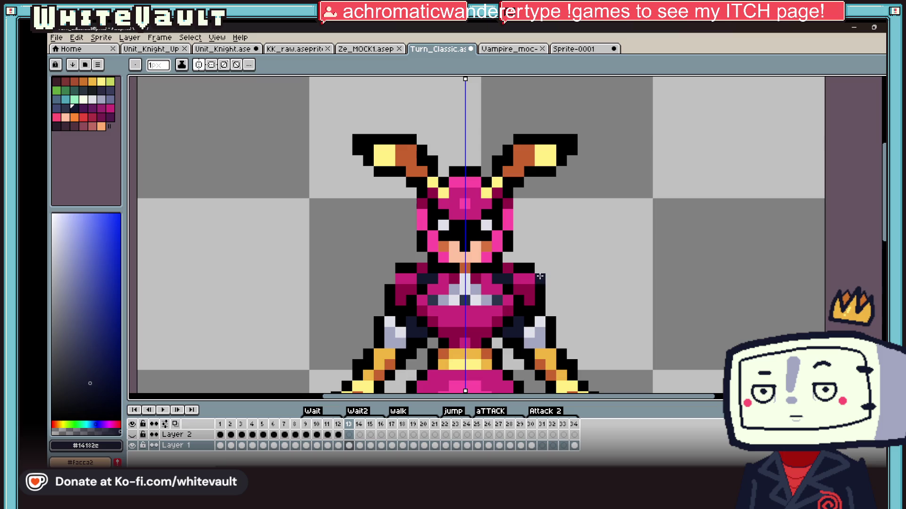
Place another #000000 pixel at the mirrored shoulder tips
click(540, 268)
scroll(539, 268, down, 5)
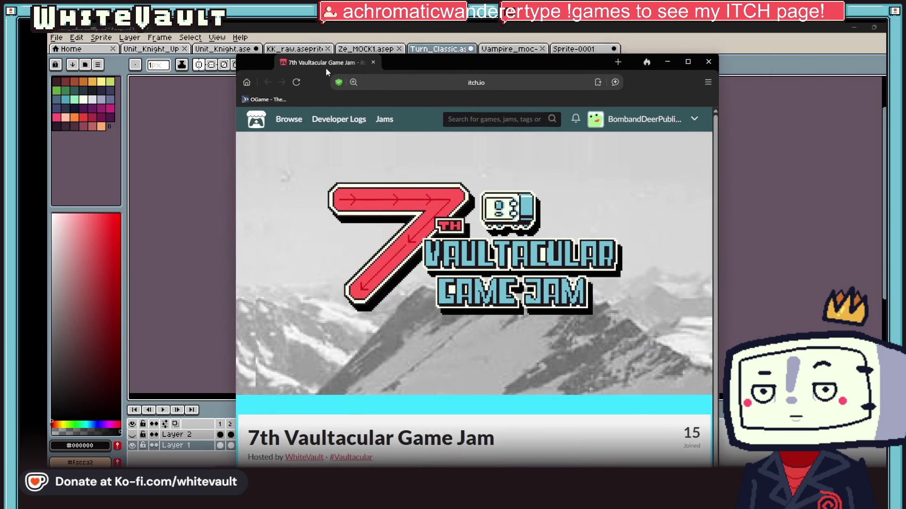
drag(897, 71, 287, 66)
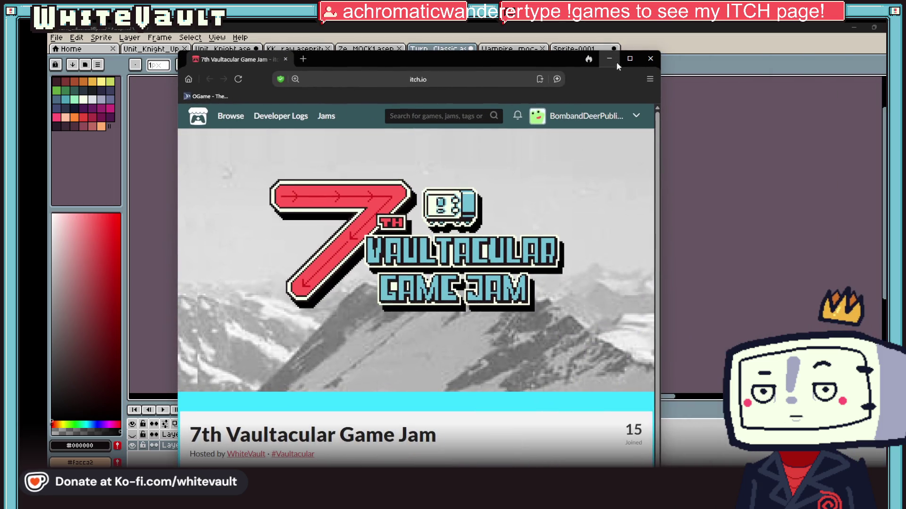
click(630, 59)
scroll(472, 283, down, 5)
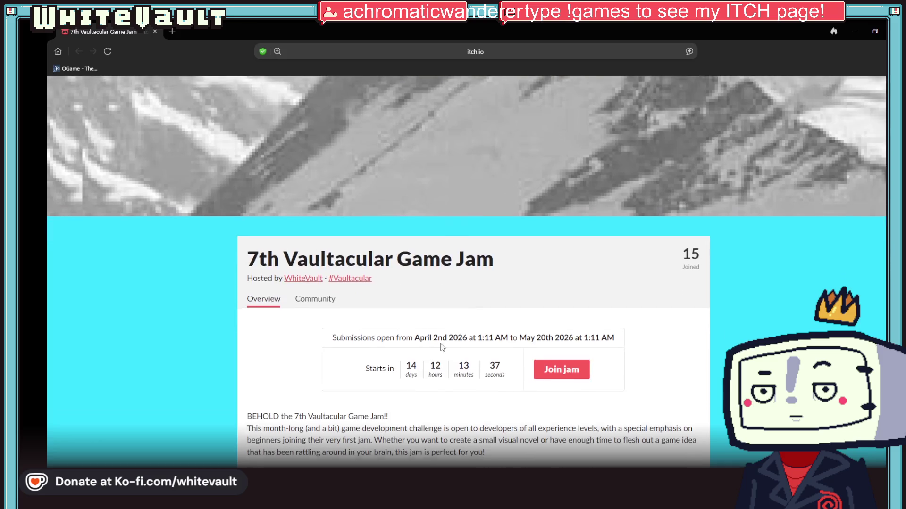
scroll(452, 330, down, 1)
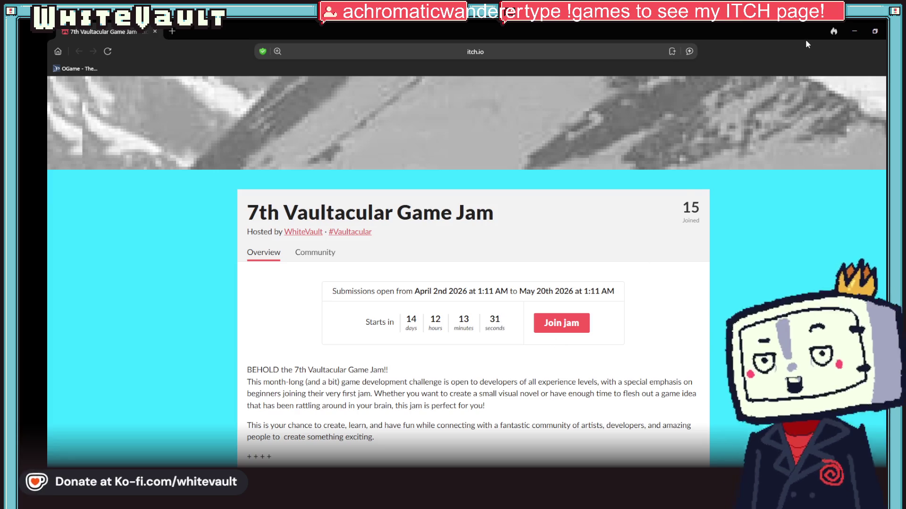
click(854, 32)
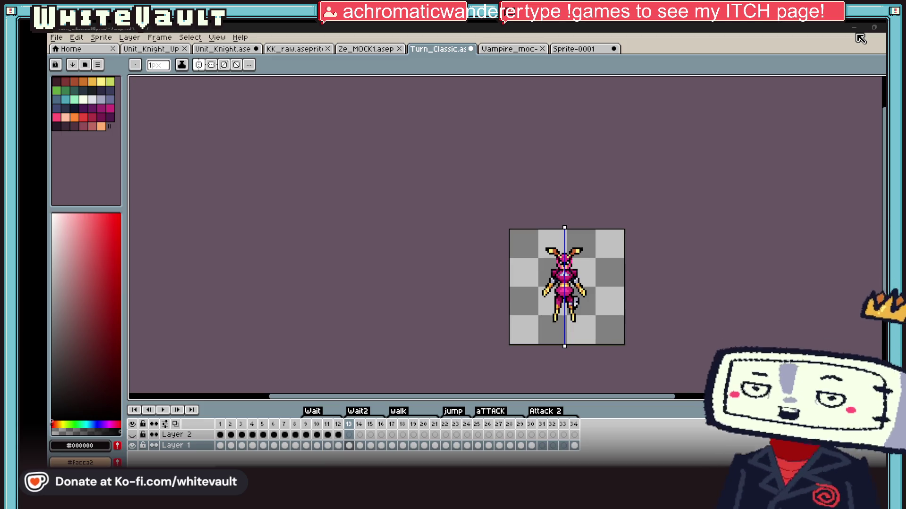
Paste the copied rabbit knight with Ctrl+V and drag it into position
scroll(616, 301, up, 1)
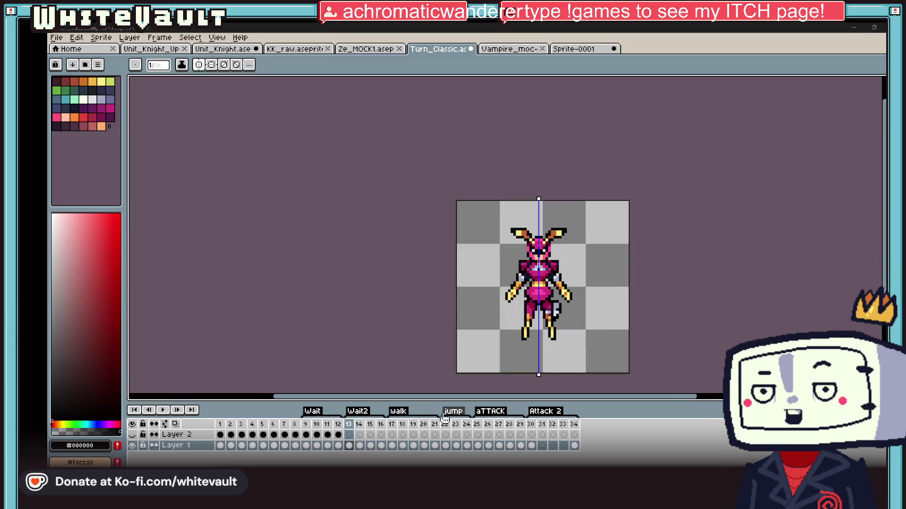
click(351, 446)
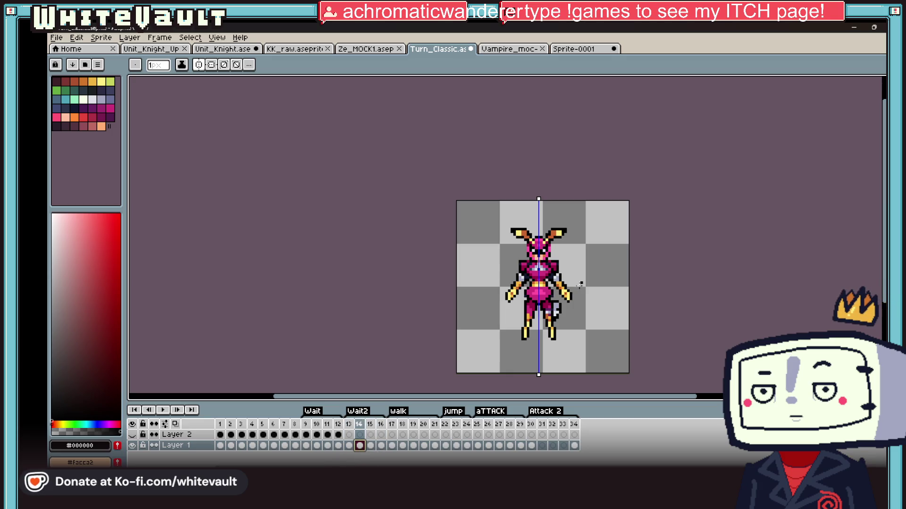
key(ctrl+v)
scroll(570, 301, up, 1)
drag(571, 264, 571, 301)
scroll(570, 301, up, 1)
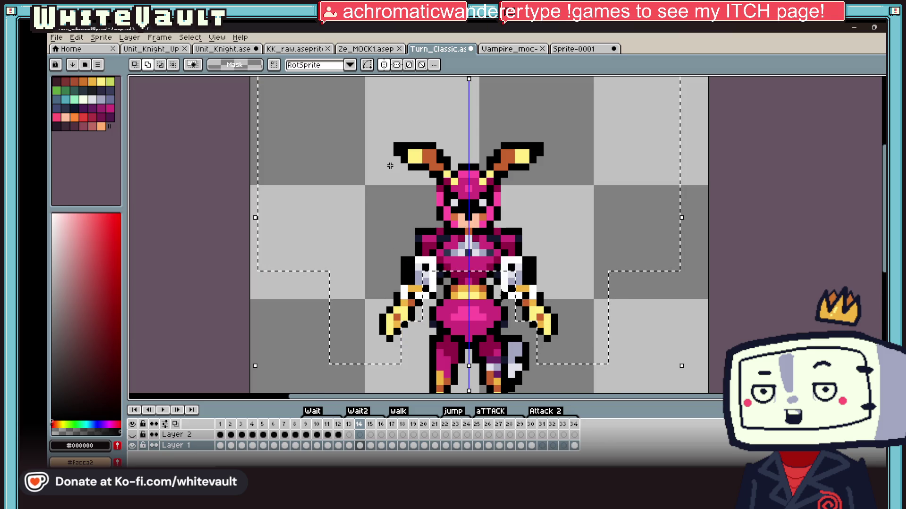
Undo the last move and nudge the pasted sprite down one pixel
scroll(389, 166, up, 3)
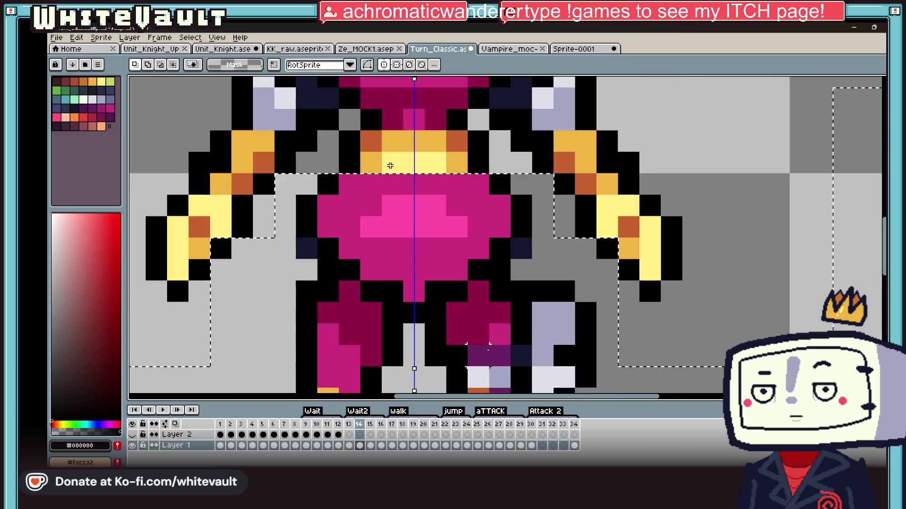
key(ctrl+z)
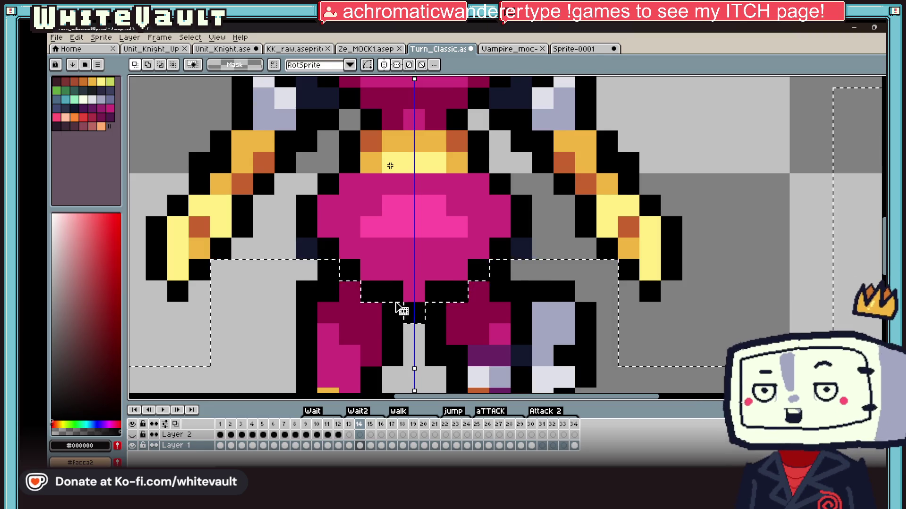
key(Down)
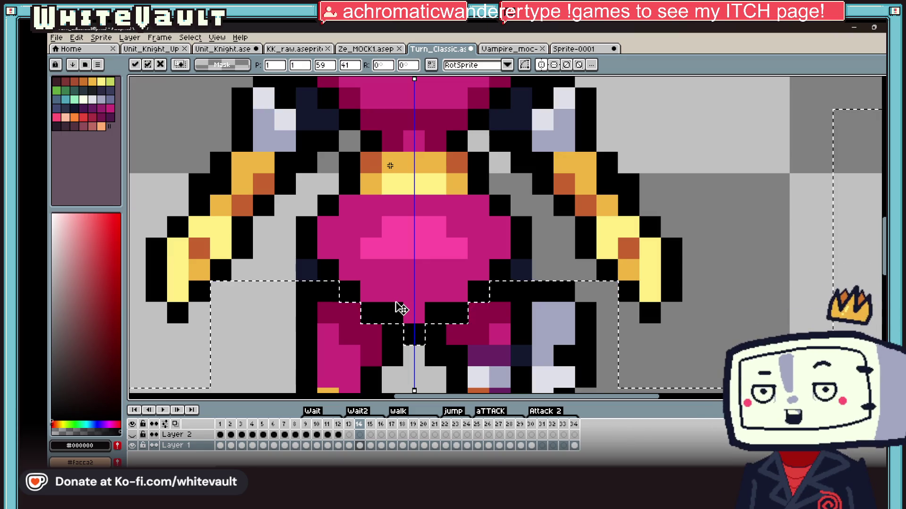
scroll(662, 273, down, 4)
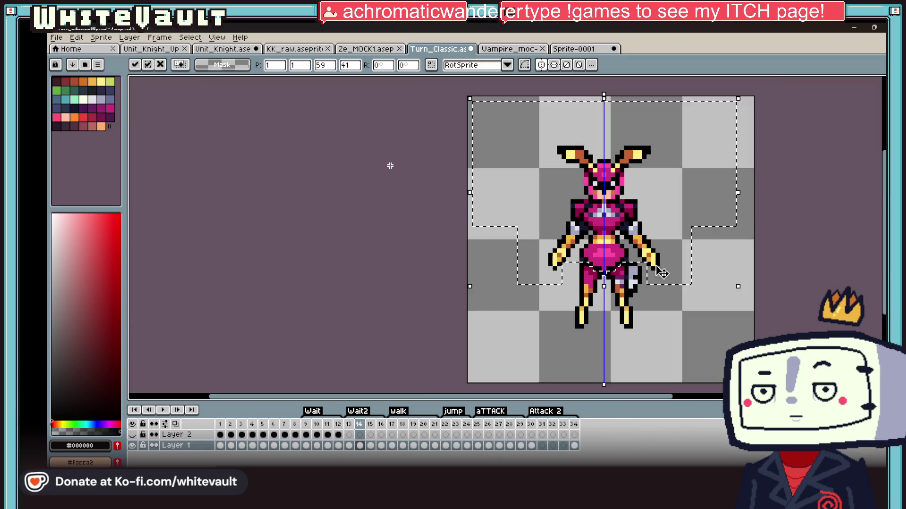
Compare frames 13 and 14, then select the whole frame 14 canvas
key(Left)
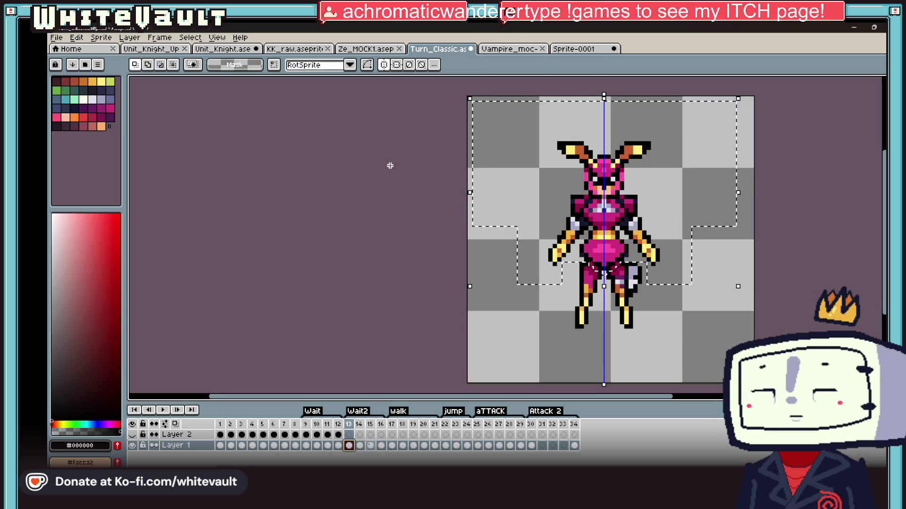
click(359, 446)
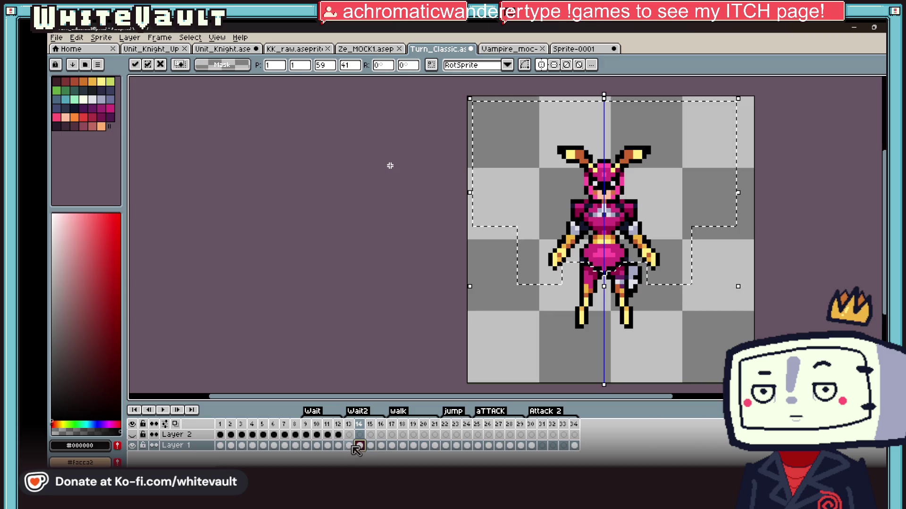
click(349, 446)
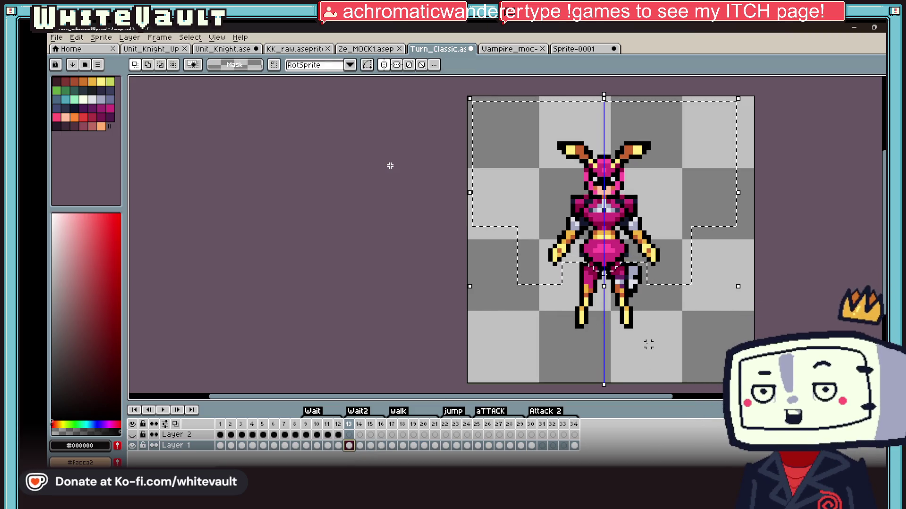
click(360, 446)
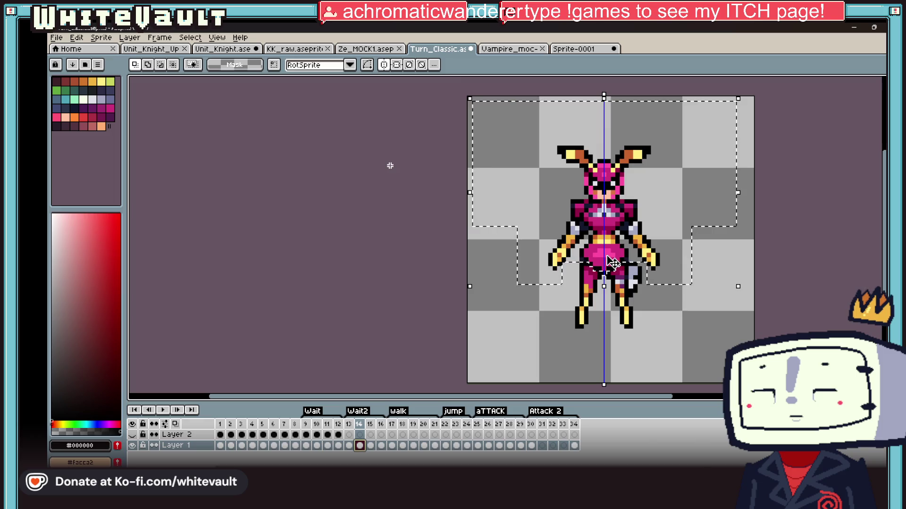
key(ctrl+a)
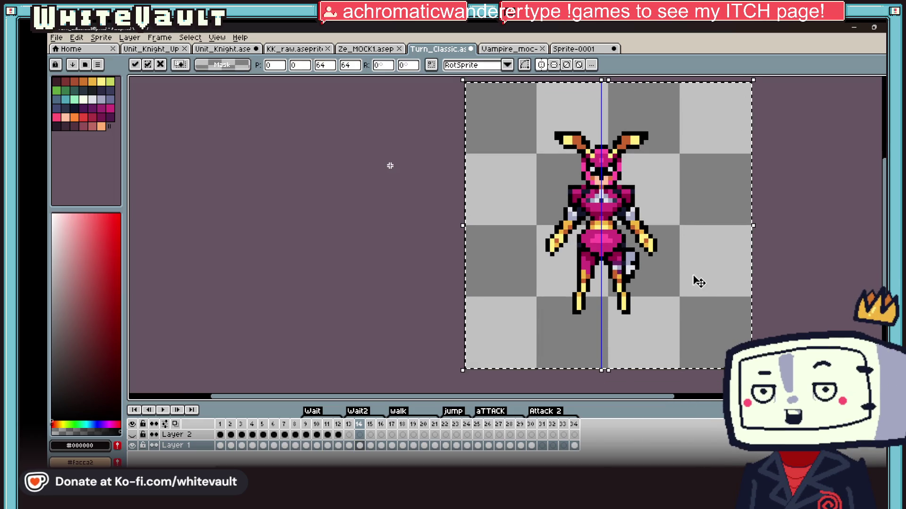
click(348, 446)
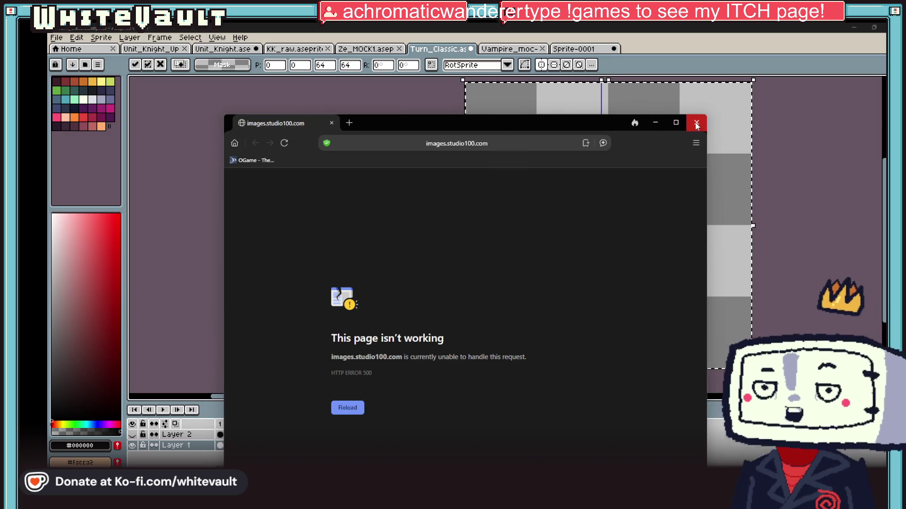
Maximize, then minimize the browser's HTTP 500 error page to return to Aseprite
click(676, 123)
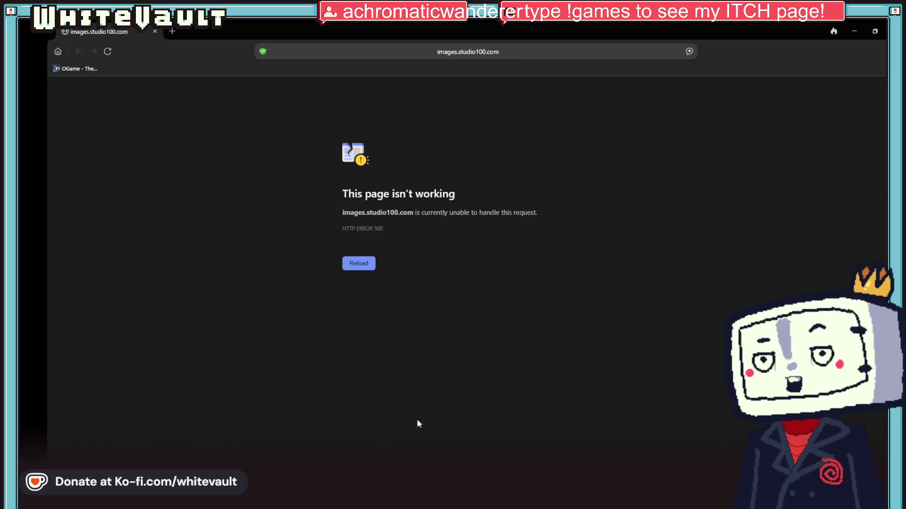
click(861, 25)
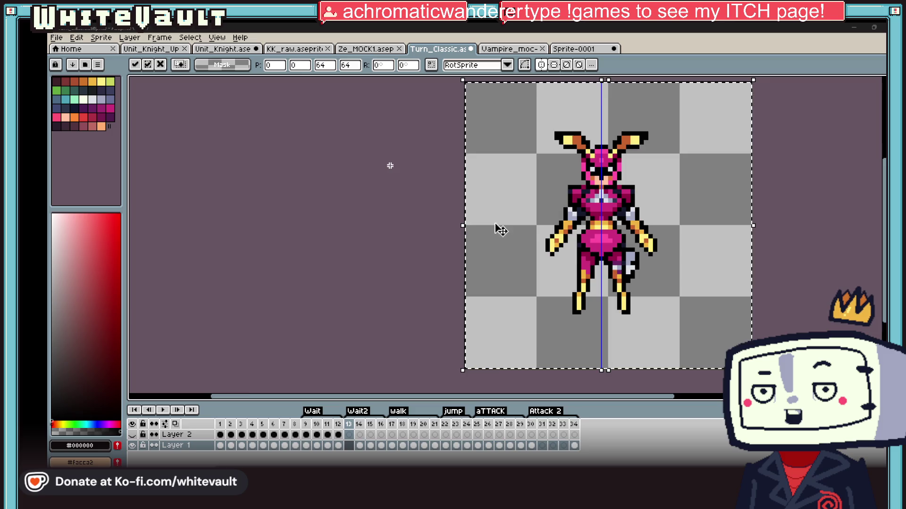
Clear the whole-canvas selection and compare the knight's pose on frames 15 and 13
scroll(547, 240, down, 2)
click(486, 342)
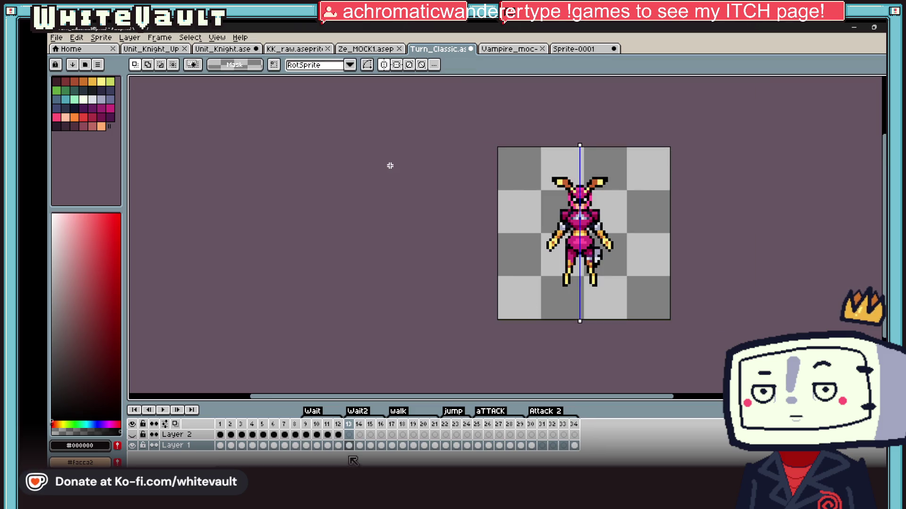
click(367, 439)
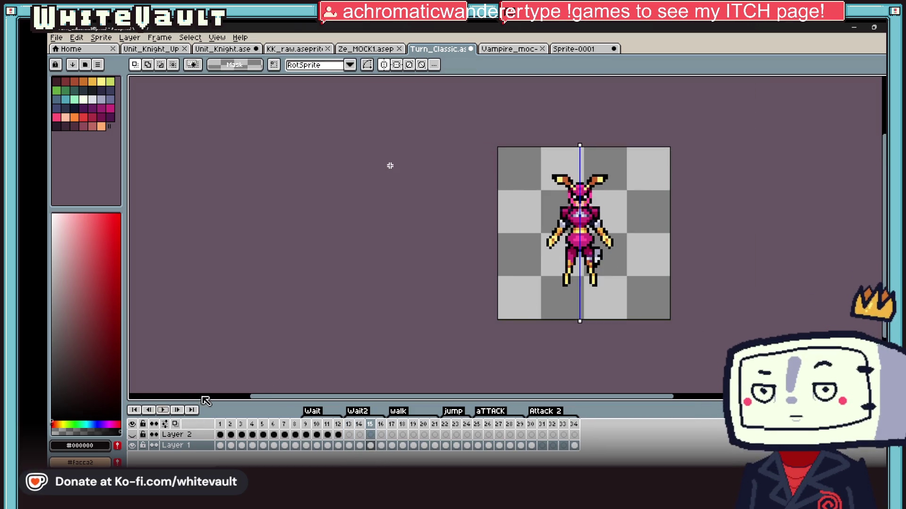
key(Left)
key(Left)
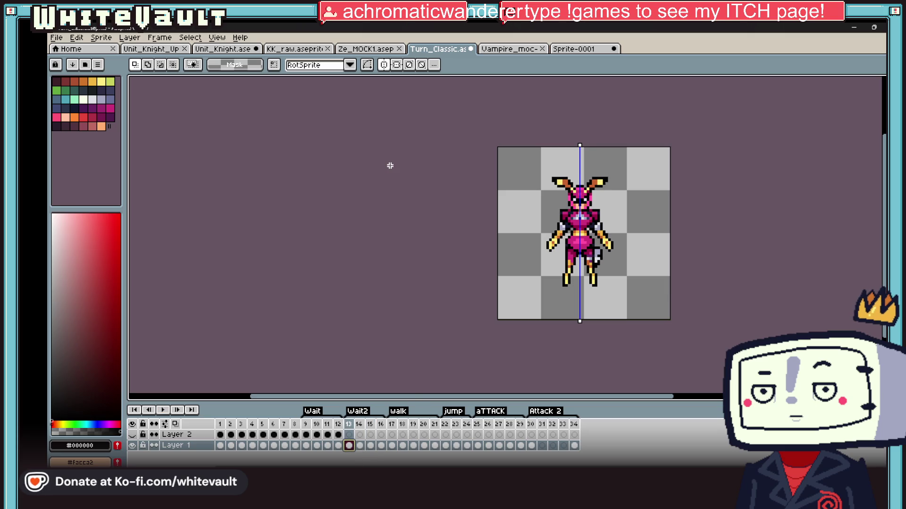
scroll(632, 255, up, 2)
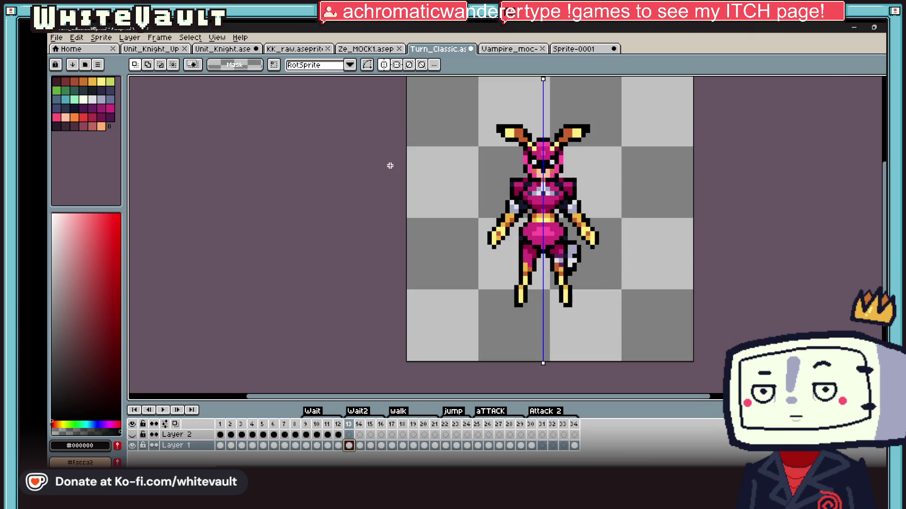
scroll(589, 231, up, 3)
Try a mirrored selection around both hands, then compare frames 14 and 15
drag(669, 186, 583, 314)
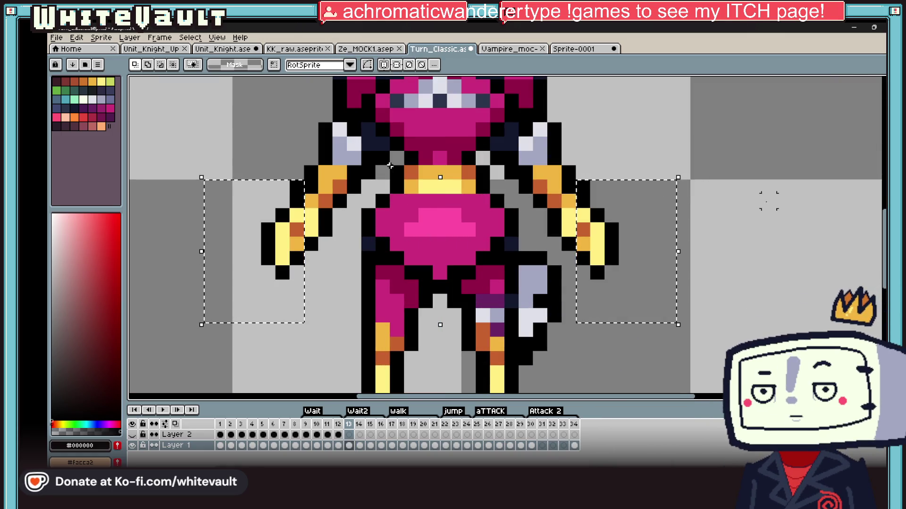
key(minus)
key(minus)
key(minus)
scroll(741, 226, down, 1)
scroll(727, 231, up, 4)
scroll(712, 239, down, 3)
scroll(702, 231, down, 1)
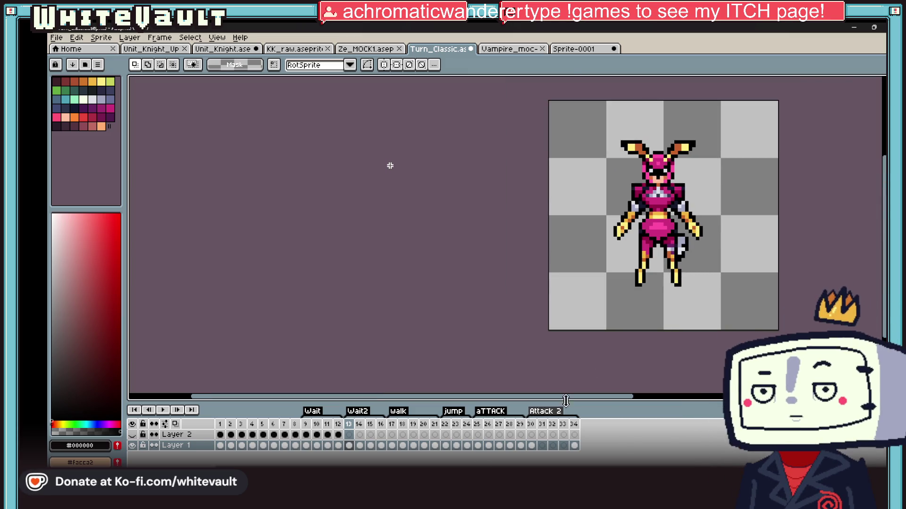
click(360, 445)
click(370, 445)
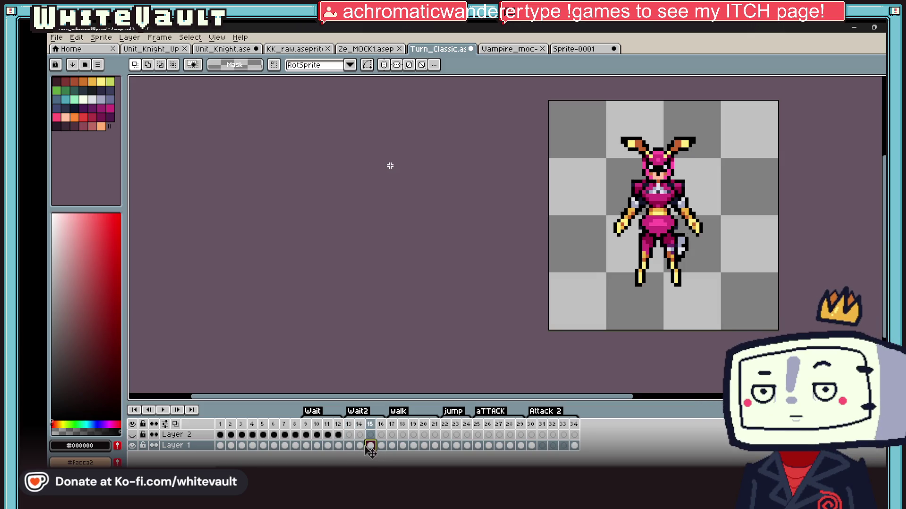
click(359, 445)
scroll(730, 185, up, 3)
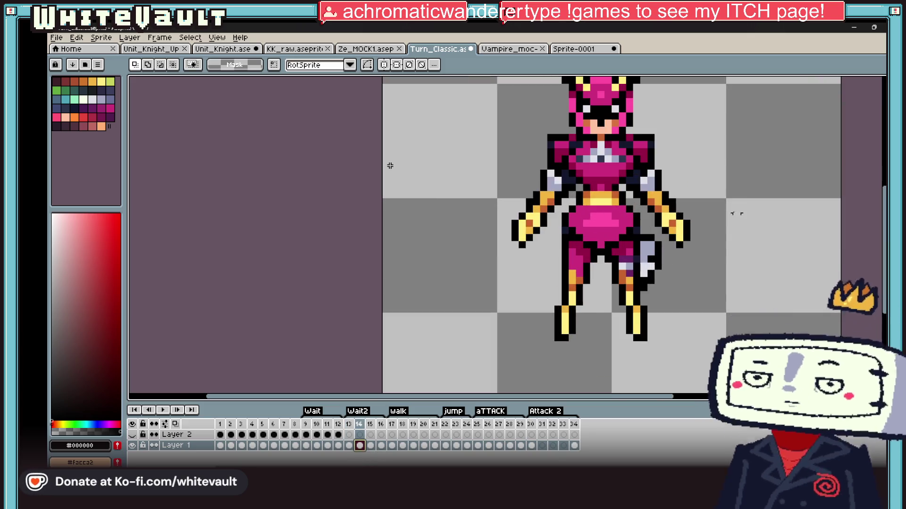
Select the right hand on frame 14, nudge it toward the body and commit, checking against frame 13
drag(750, 292, 674, 197)
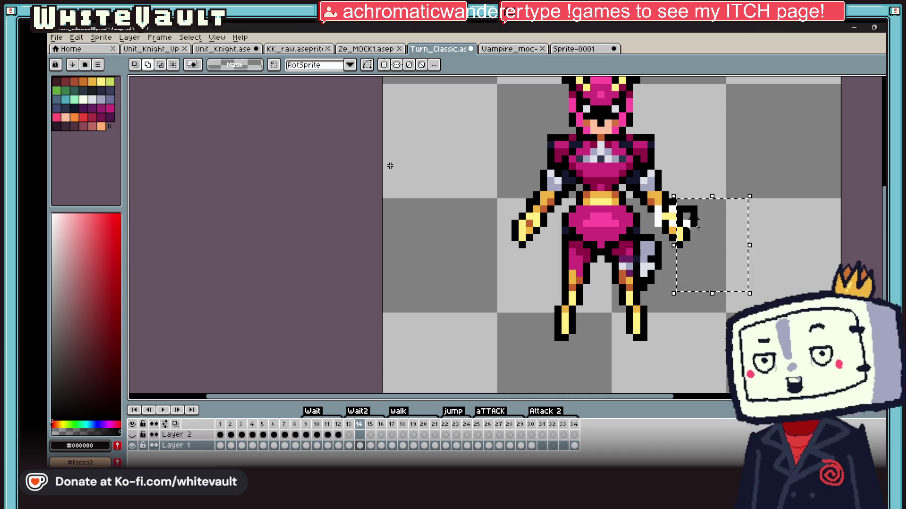
mouse_move(674, 246)
mouse_down()
mouse_move(652, 245)
mouse_move(679, 253)
mouse_up()
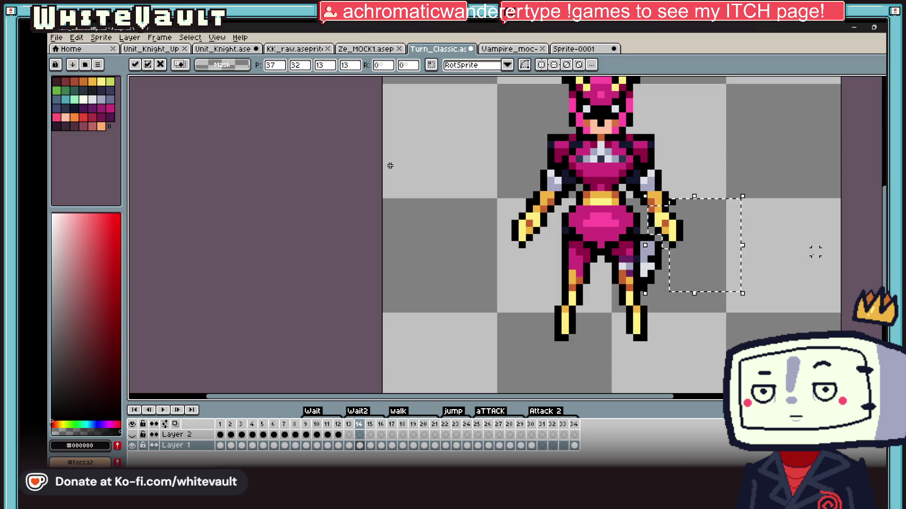
click(815, 250)
scroll(815, 248, down, 3)
click(348, 445)
click(359, 446)
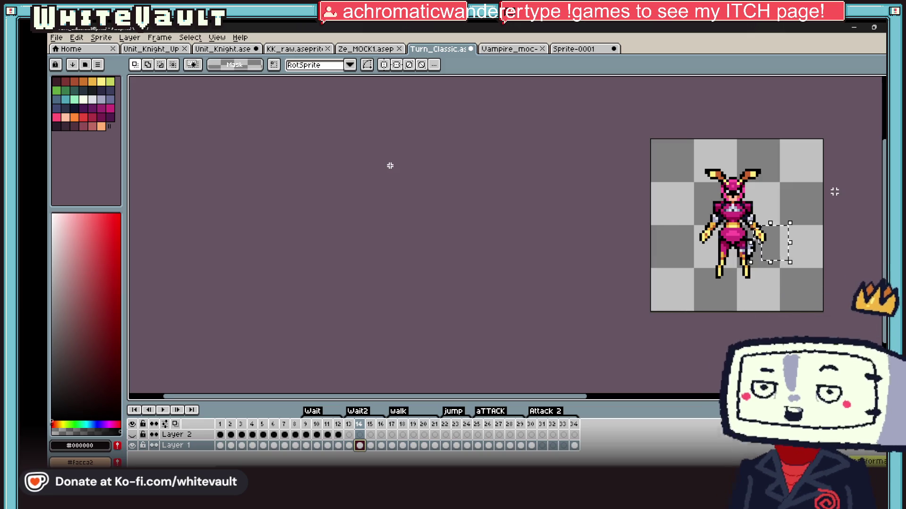
Play the idle animation starting from frame 9
scroll(822, 210, up, 4)
click(305, 446)
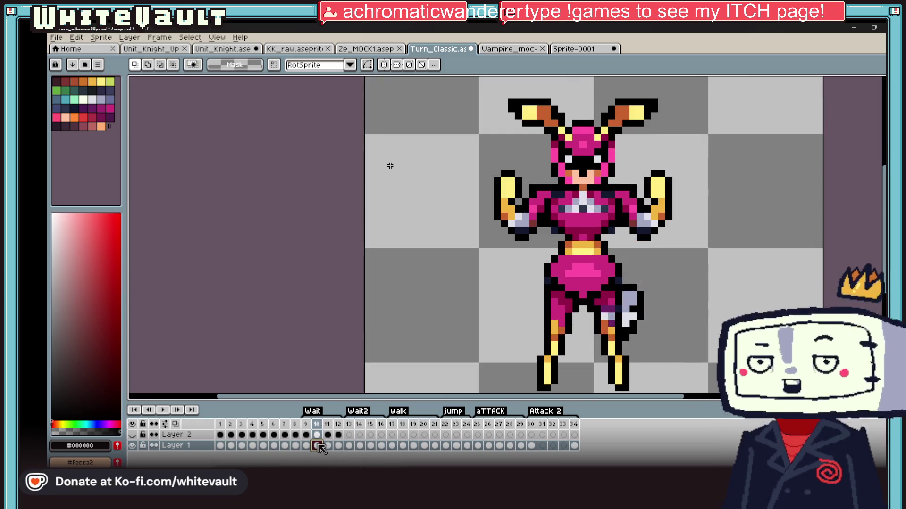
scroll(670, 273, down, 2)
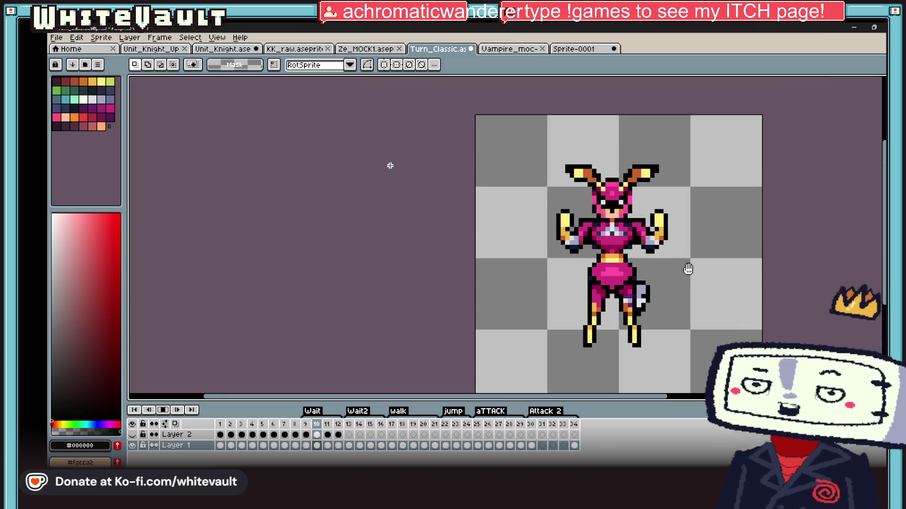
scroll(698, 270, down, 2)
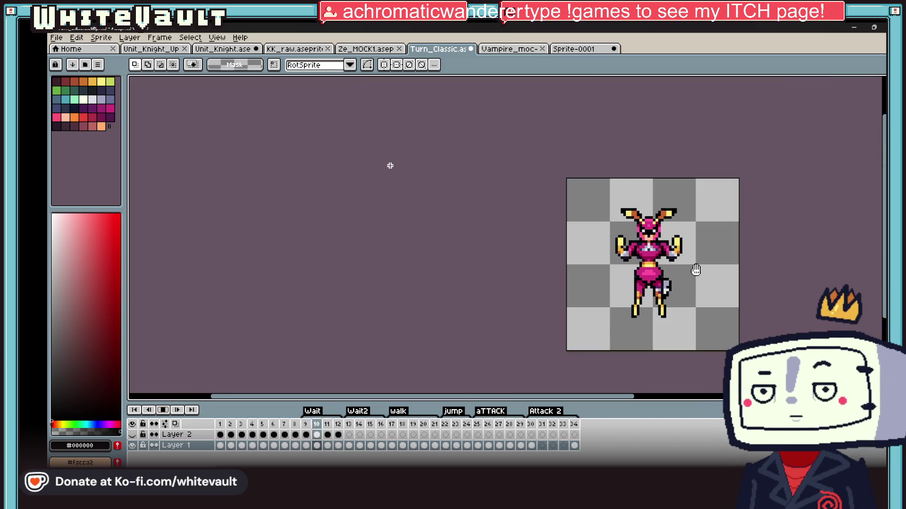
key(Return)
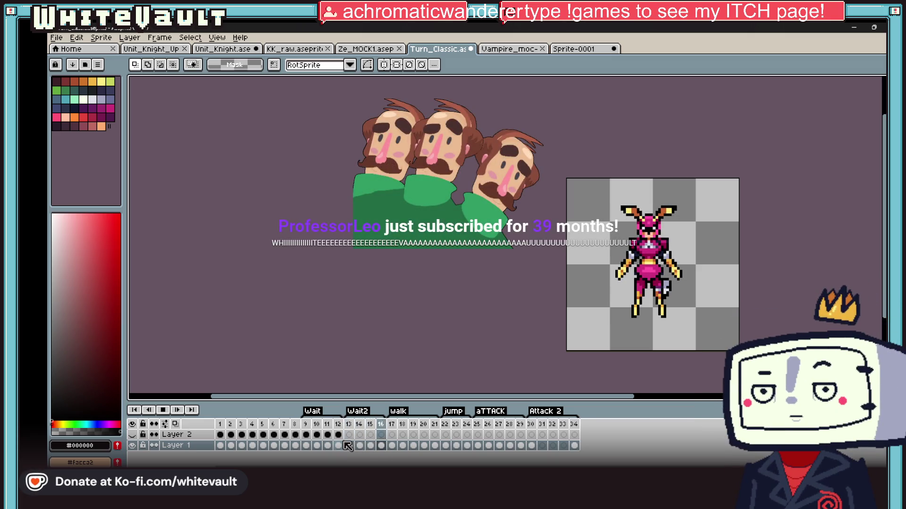
Step back and forth between frames 13 and 14, then bring up the File menu
key(Right)
key(Right)
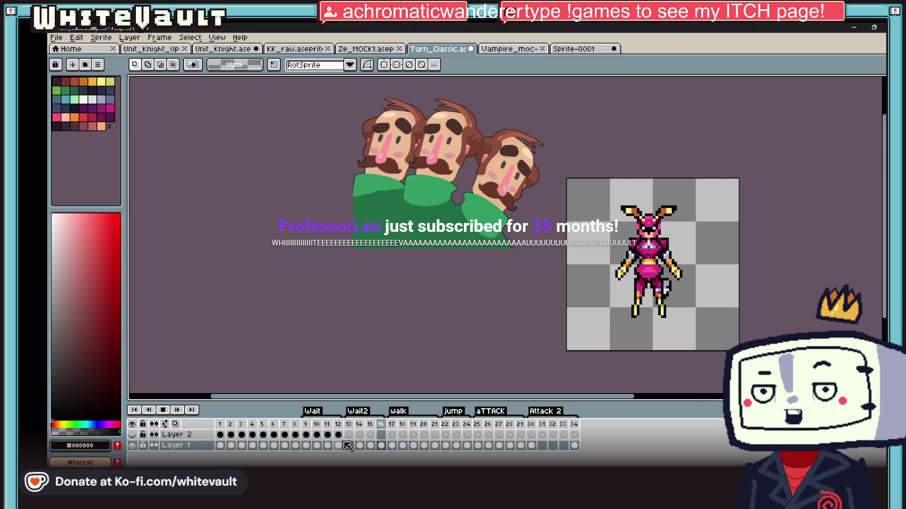
key(Left)
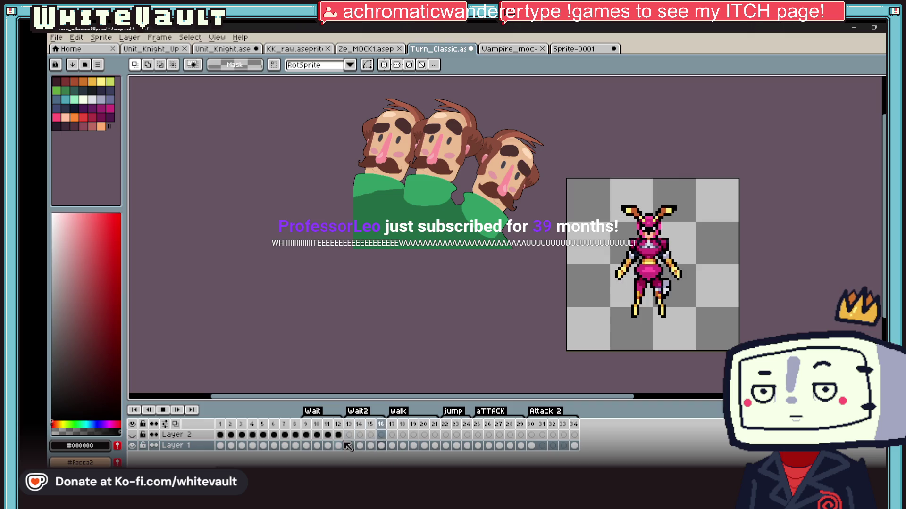
key(Right)
key(Left)
key(Left)
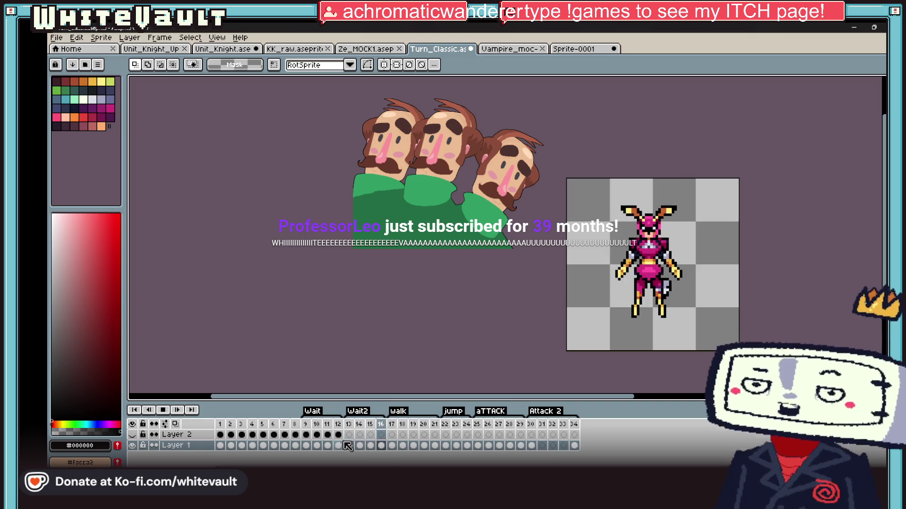
key(Right)
key(Right)
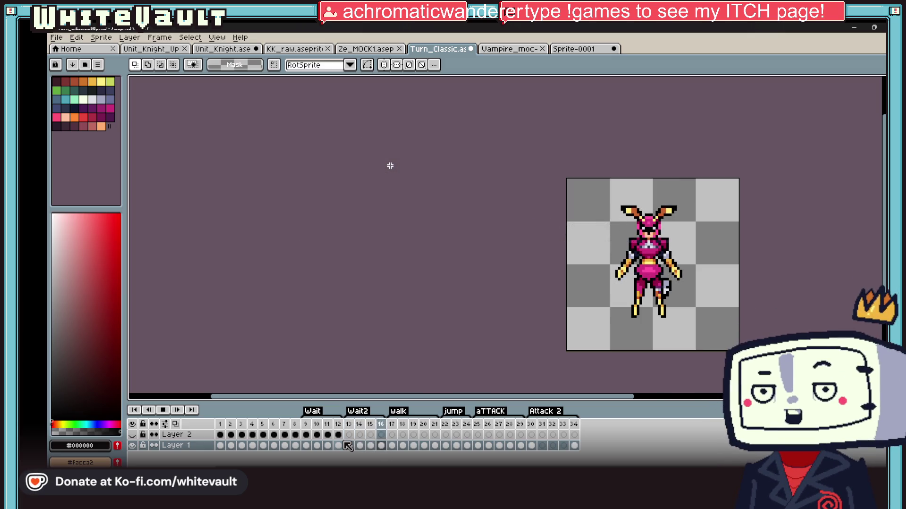
key(Right)
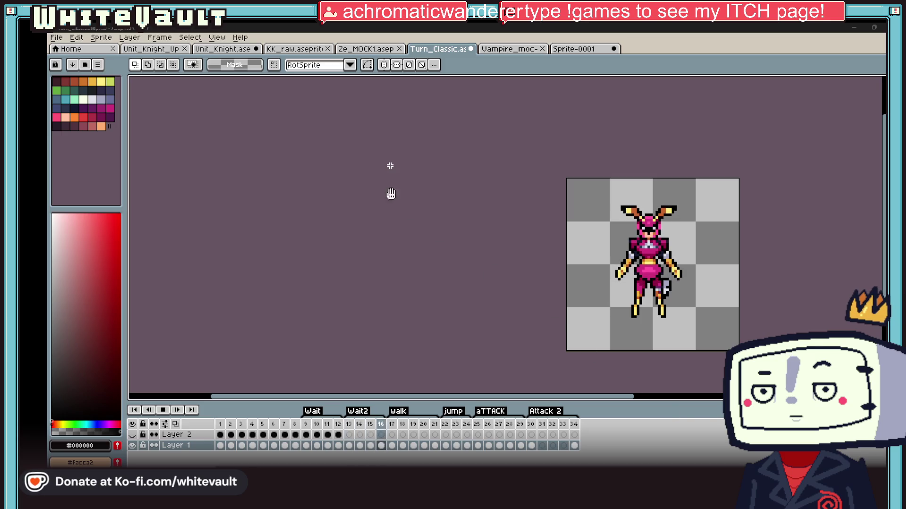
key(alt+e)
key(alt+f)
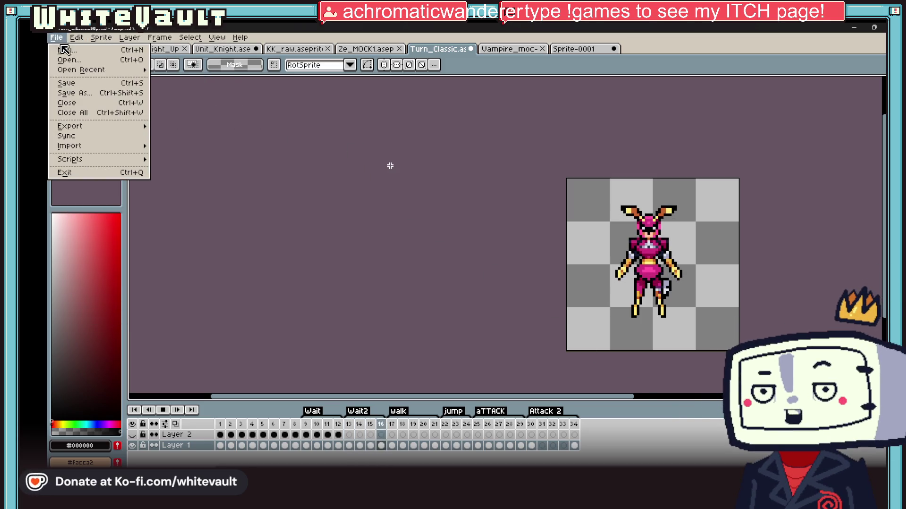
key(n)
key(Return)
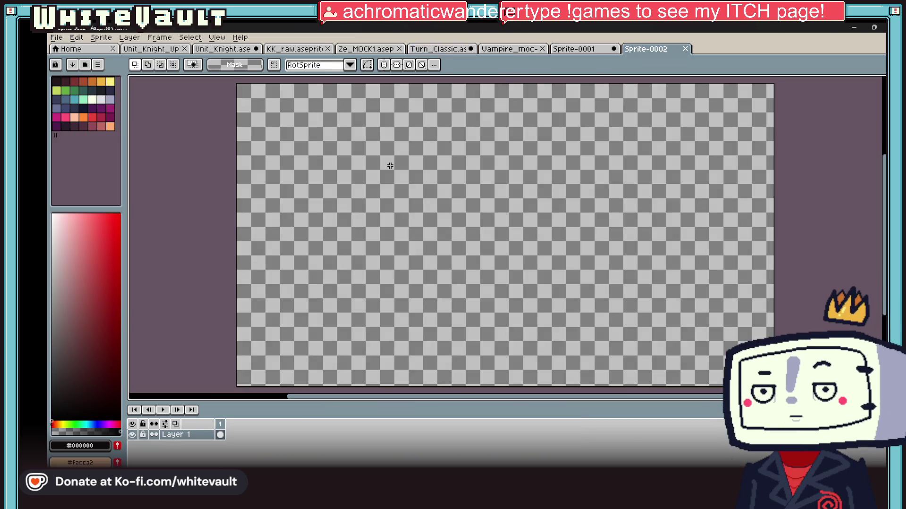
key(ctrl+v)
click(700, 287)
scroll(678, 302, up, 1)
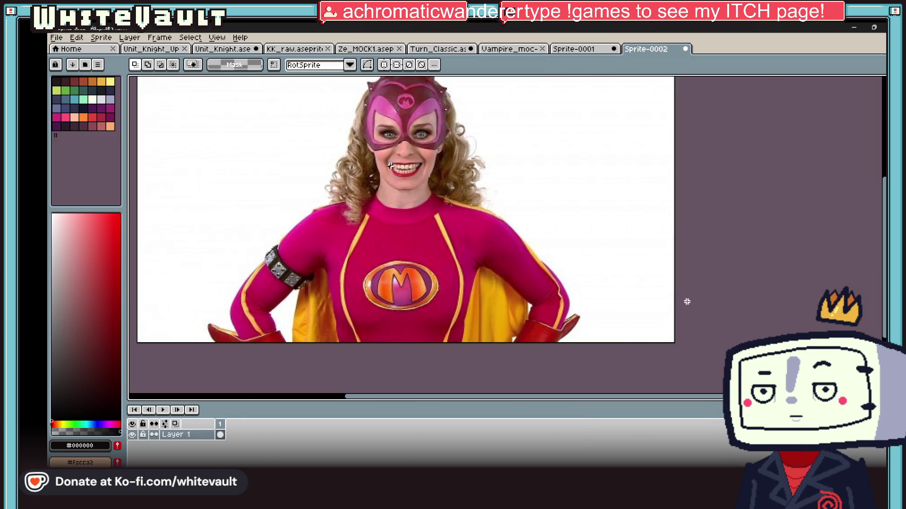
scroll(389, 166, up, 1)
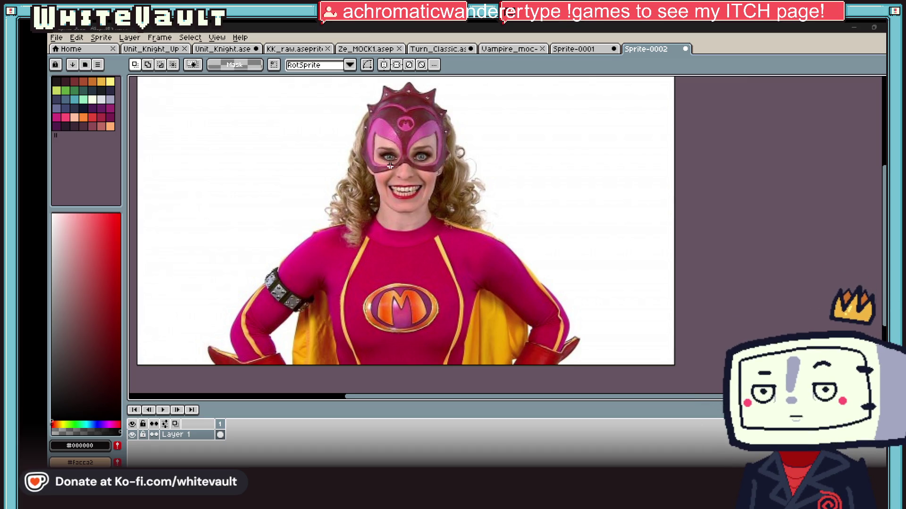
drag(503, 196, 518, 200)
scroll(607, 213, down, 1)
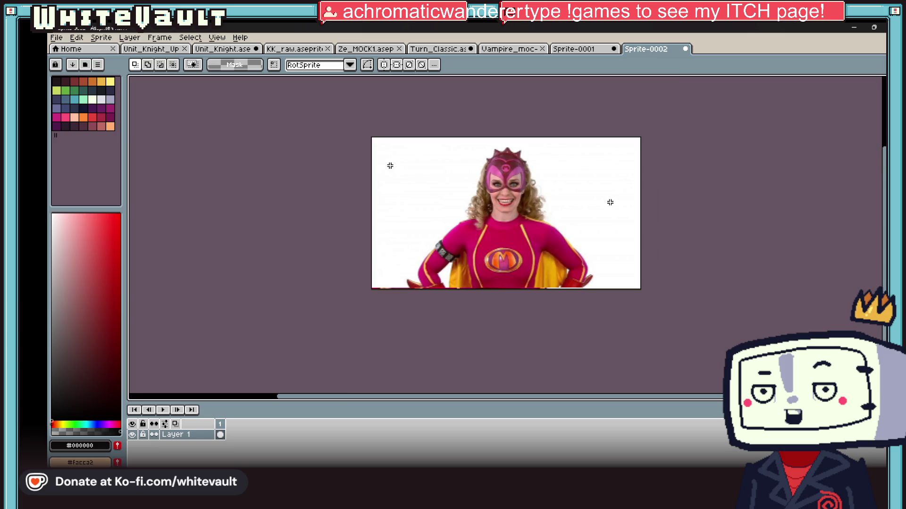
scroll(374, 192, up, 1)
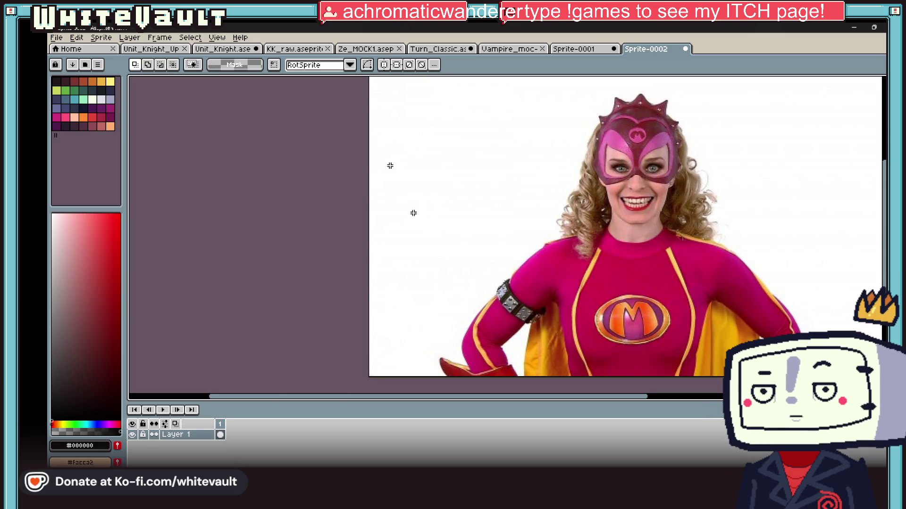
scroll(462, 218, down, 1)
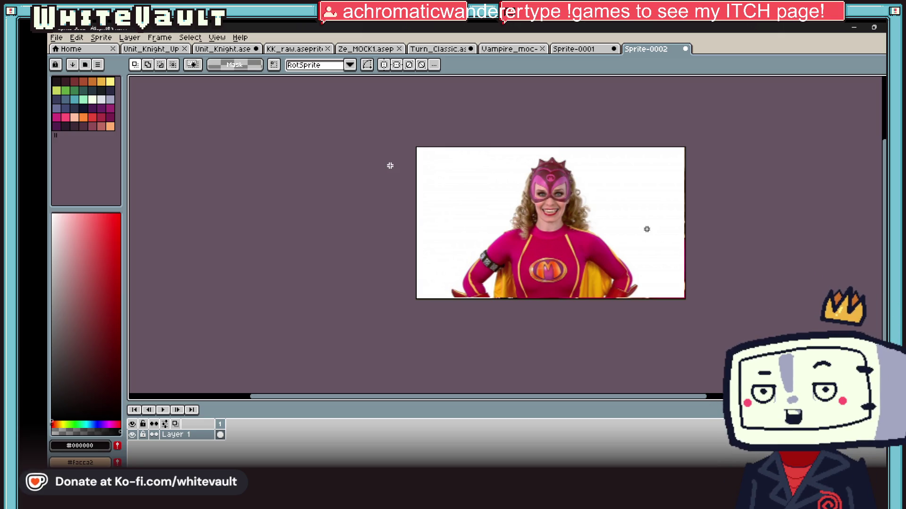
key(plus)
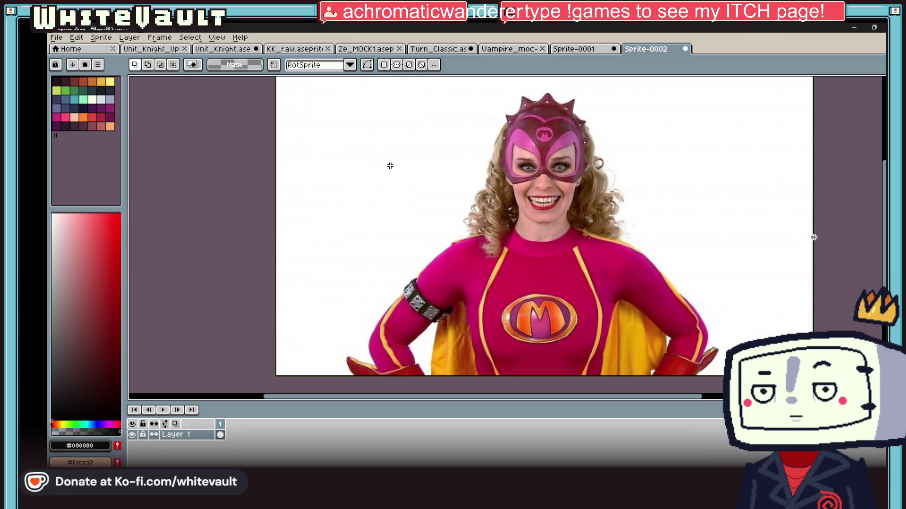
click(561, 49)
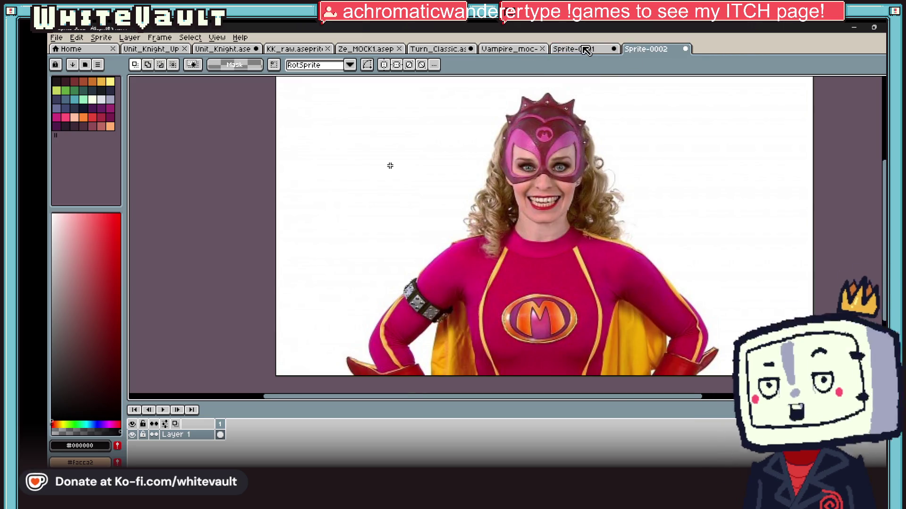
Cycle through the superhero, truck and vampire documents back to the pink knight animation
key(ctrl+shift+Tab)
click(653, 50)
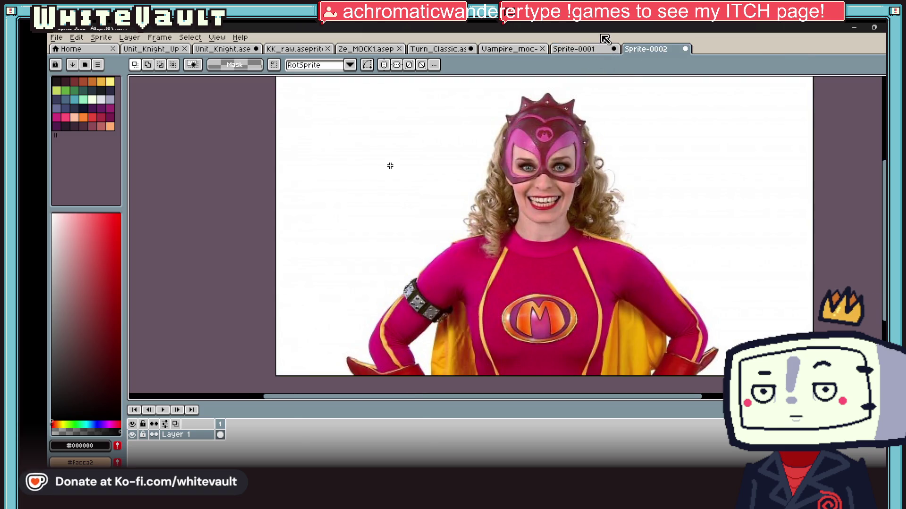
click(597, 50)
click(513, 50)
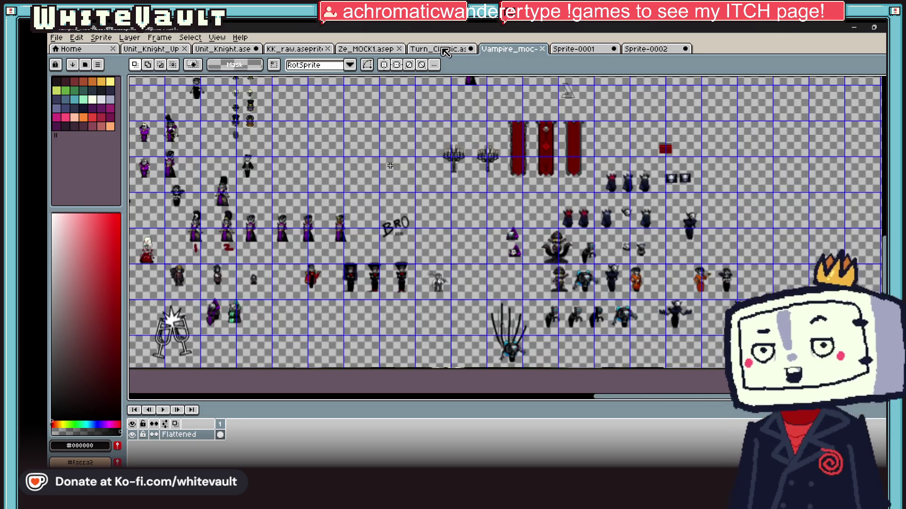
click(439, 50)
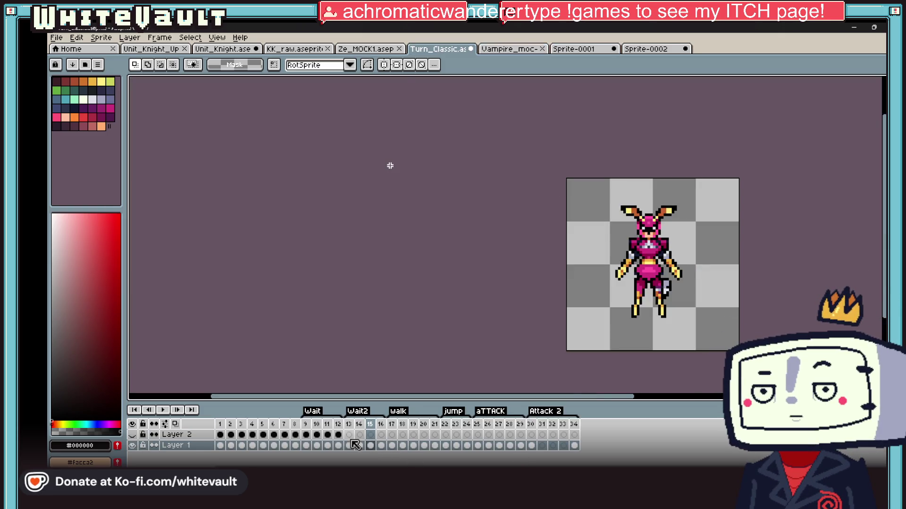
Play the knight animation, view frames 16, 18 and 13, then replay it from frame 9
click(316, 446)
click(163, 410)
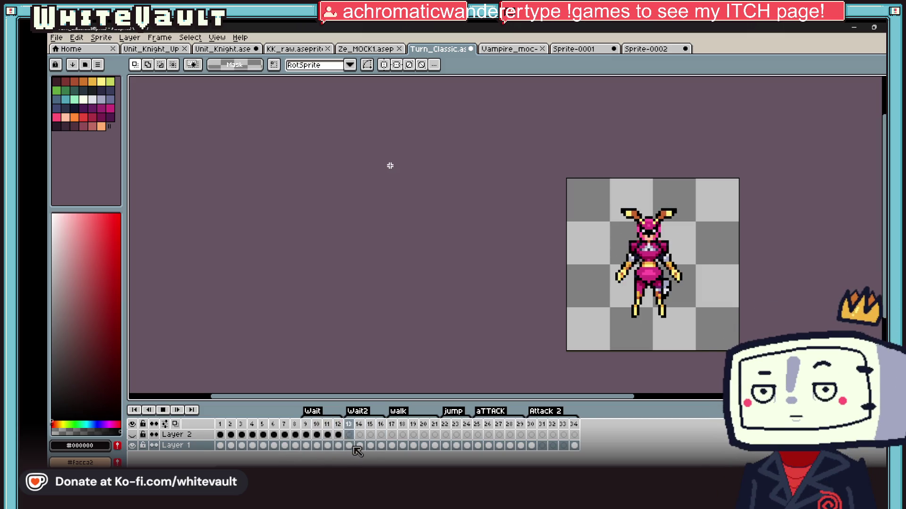
click(378, 447)
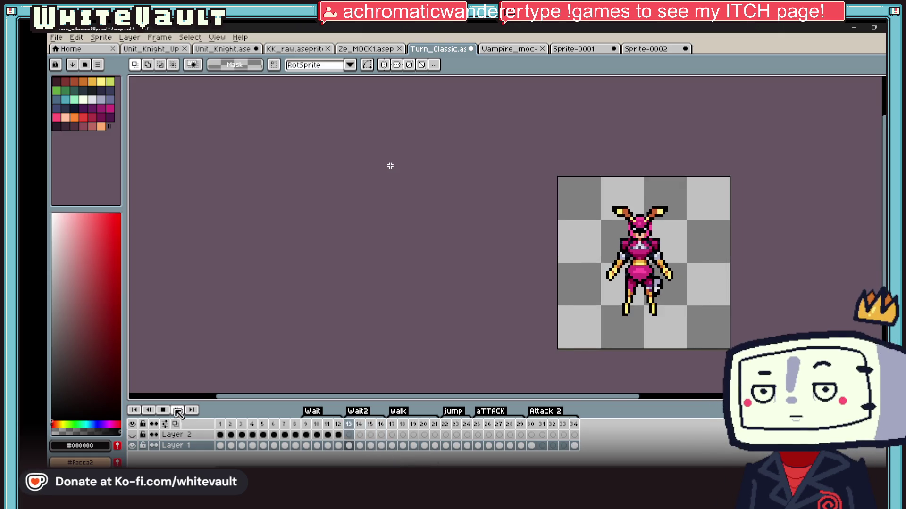
click(402, 445)
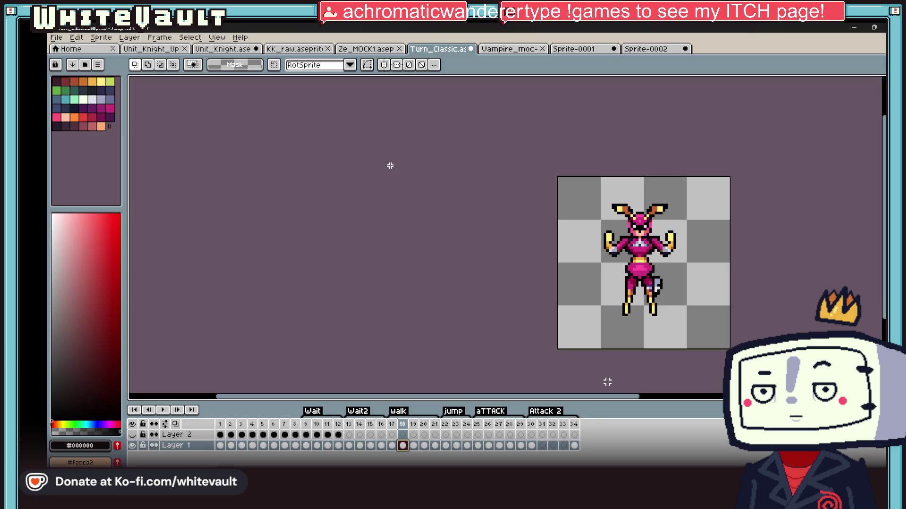
click(348, 446)
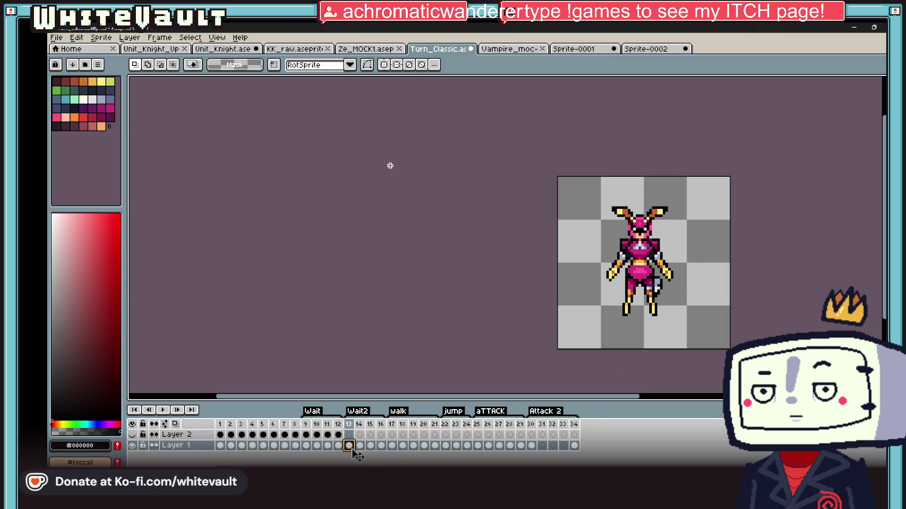
scroll(714, 254, up, 1)
click(308, 446)
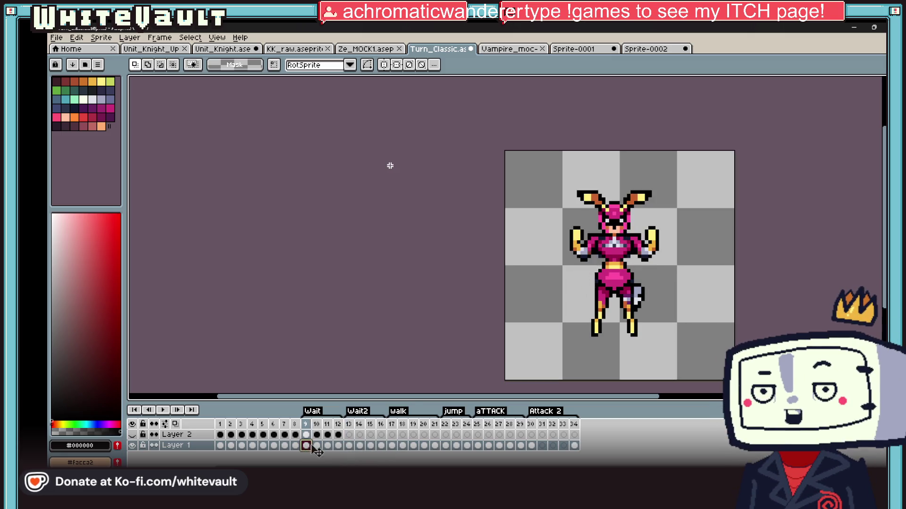
click(163, 410)
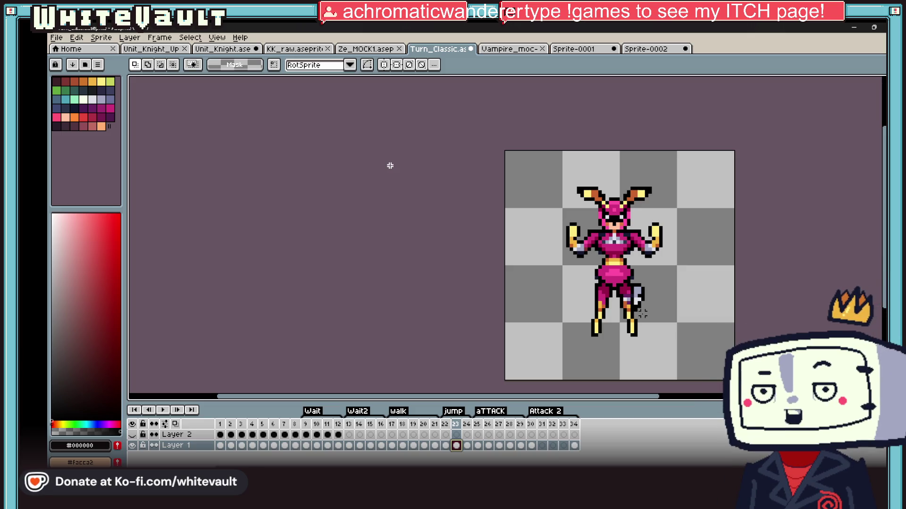
scroll(660, 260, up, 1)
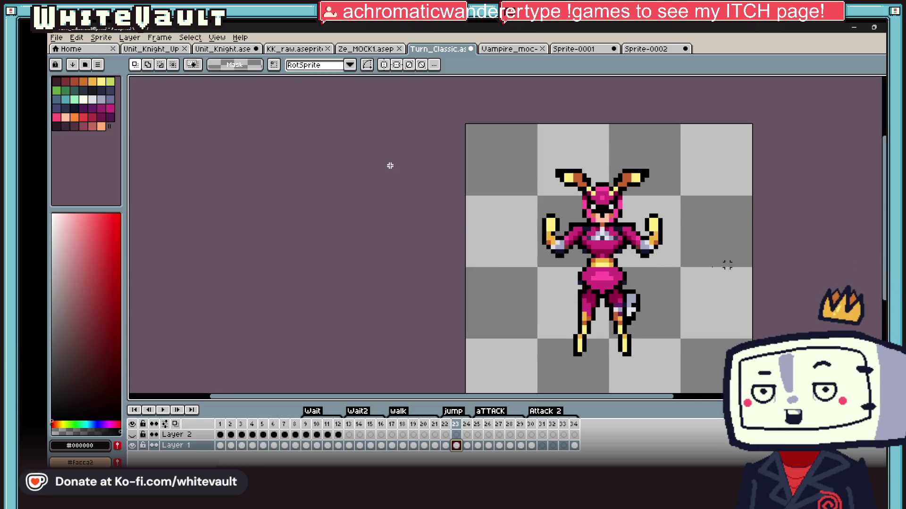
Select then drop the right hand, and paste a copied block onto the head
scroll(682, 239, up, 1)
drag(695, 181, 605, 300)
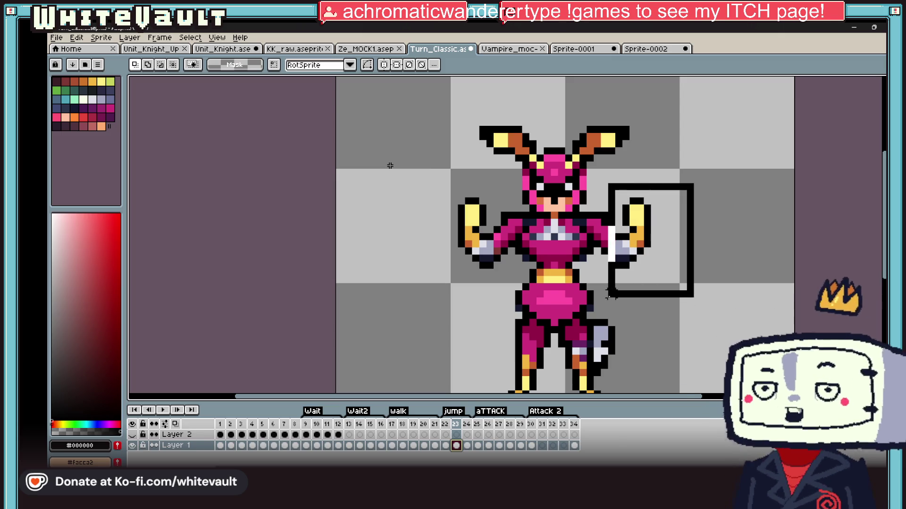
scroll(628, 283, down, 1)
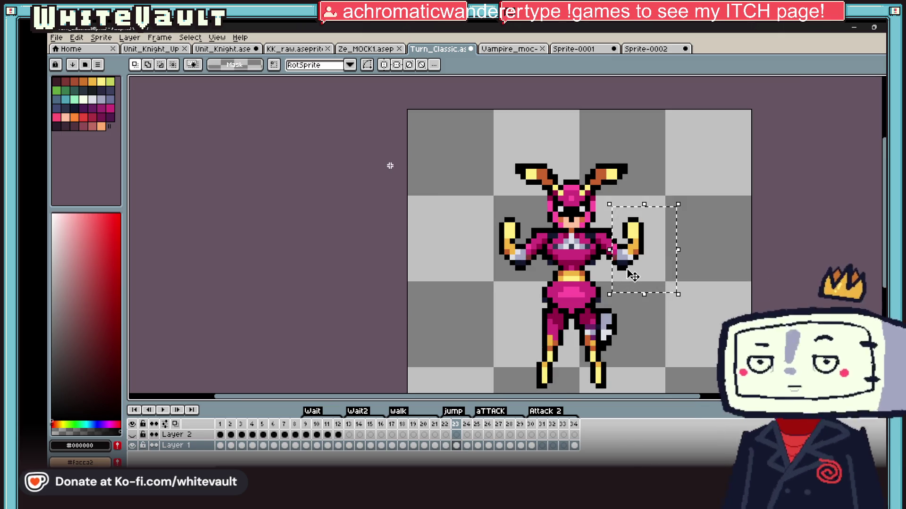
key(ctrl+d)
scroll(597, 215, up, 2)
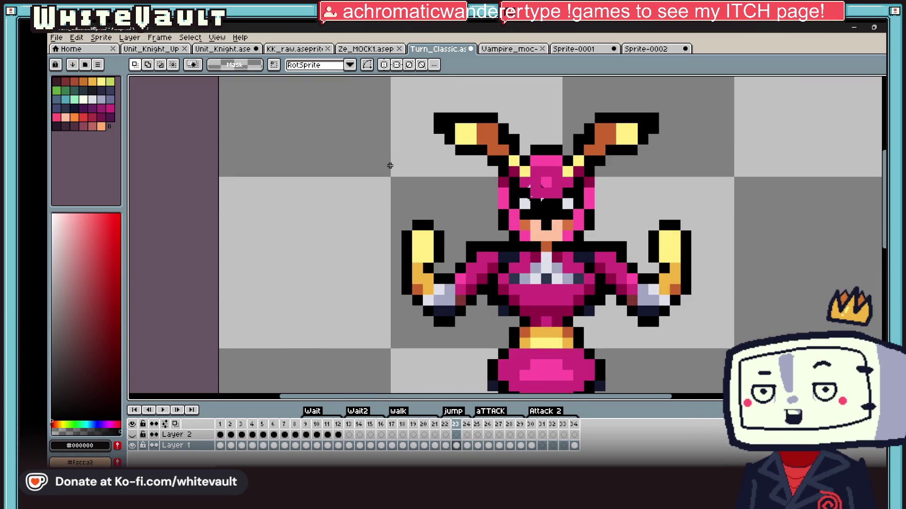
key(ctrl+v)
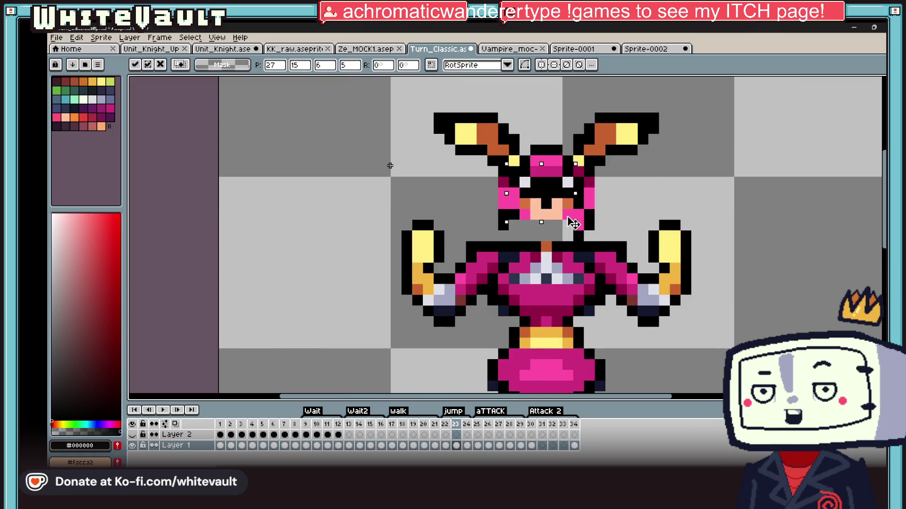
key(Return)
scroll(570, 222, down, 2)
Move the arm piece aside, eyedrop armour pink and pencil a raised arm above the head
mouse_move(451, 202)
mouse_down()
mouse_move(521, 274)
mouse_move(476, 353)
mouse_up()
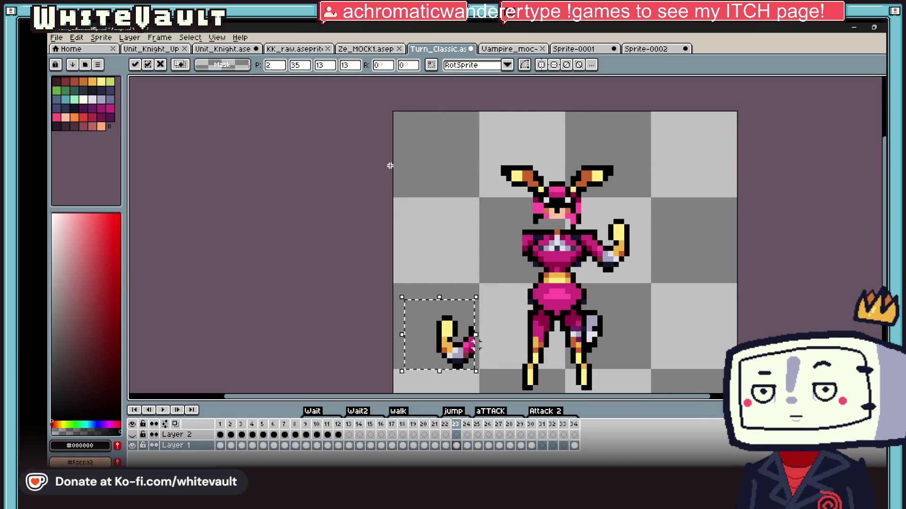
alt+click(547, 241)
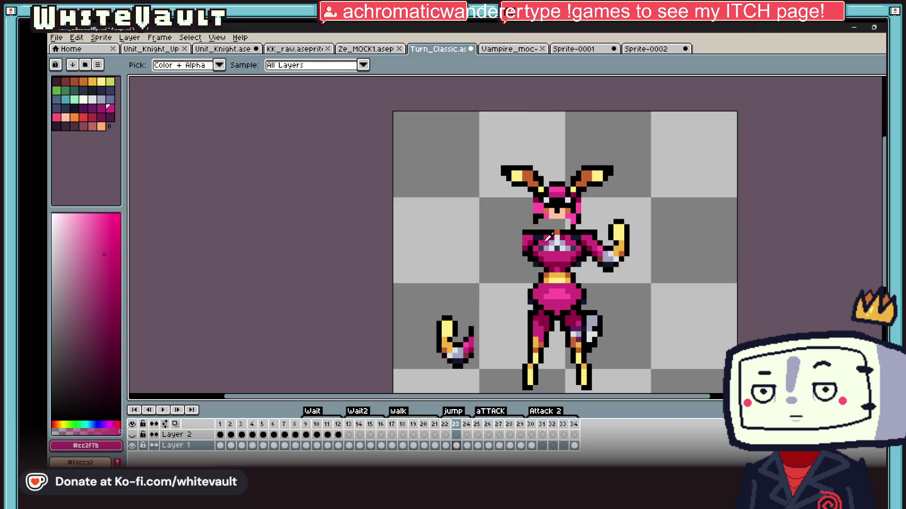
key(ctrl)
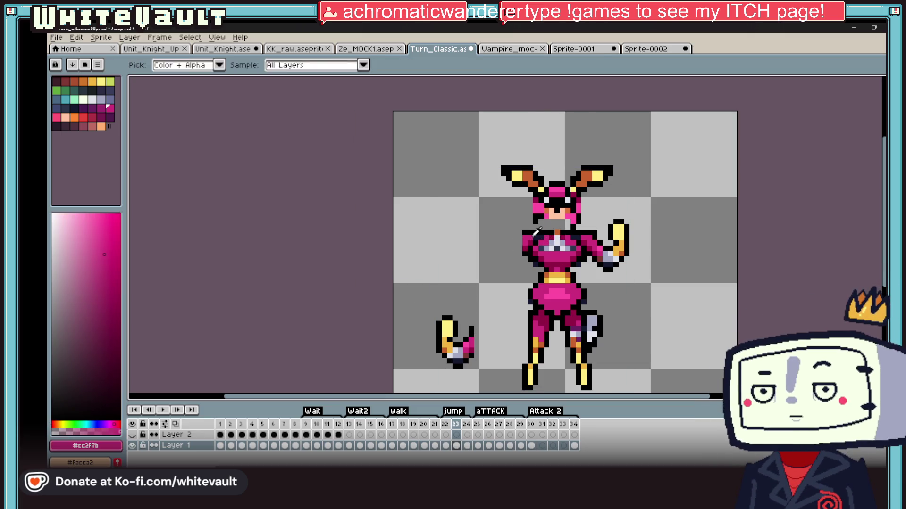
drag(524, 243, 529, 140)
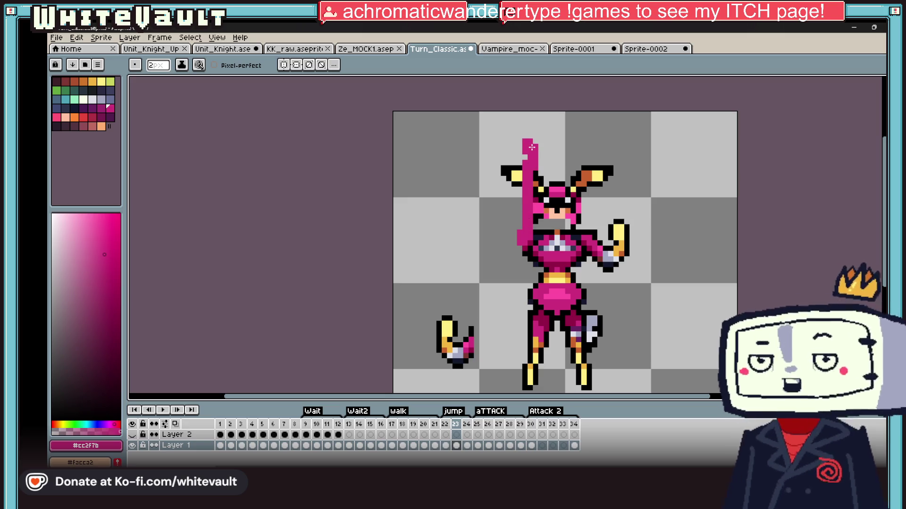
Move the right hand down and right, clear stray pixels, and pick the yellow #f0b541
key(m)
drag(684, 206, 600, 285)
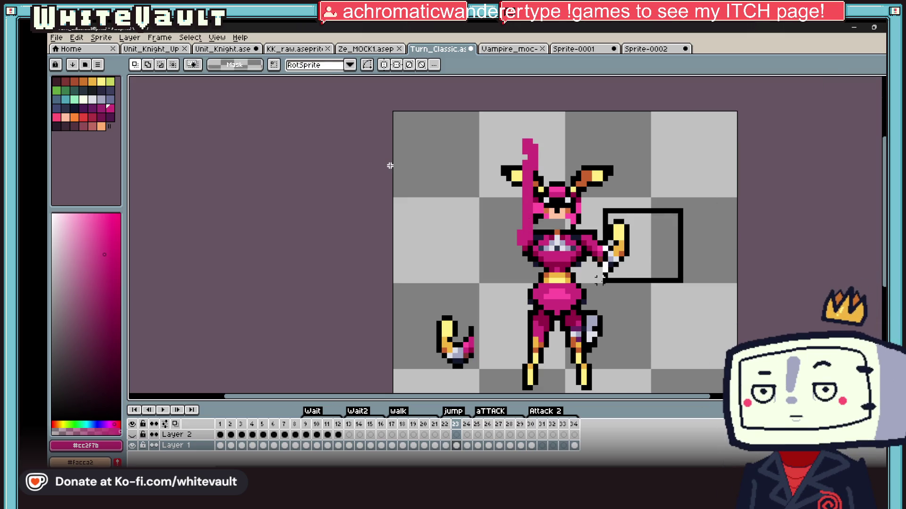
drag(645, 265, 688, 364)
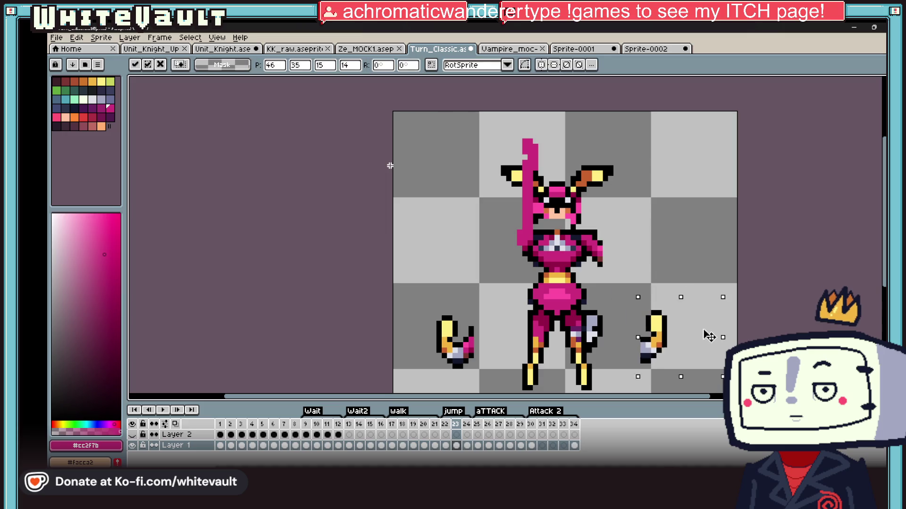
scroll(656, 293, up, 1)
drag(581, 297, 581, 298)
click(716, 297)
key(b)
alt+click(661, 364)
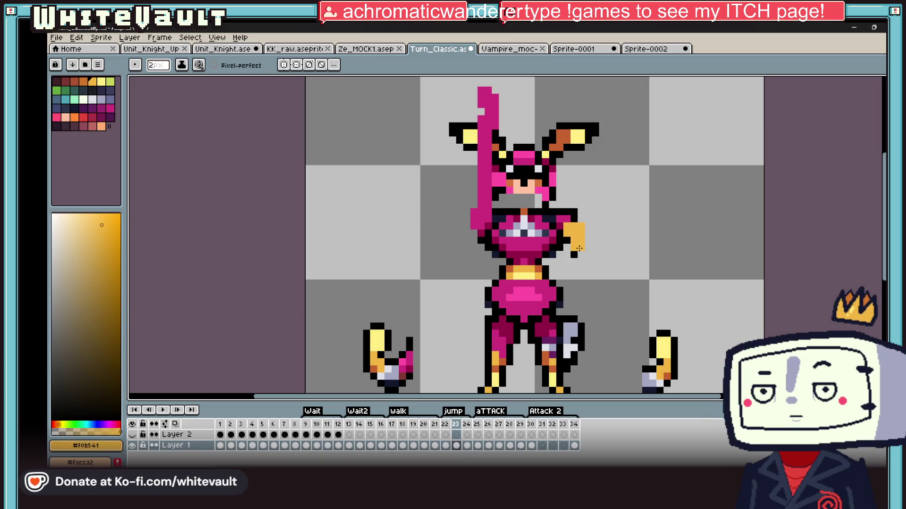
scroll(592, 267, down, 2)
Shift the right leg upward with a Magic Wand selection and reposition the left leg
key(w)
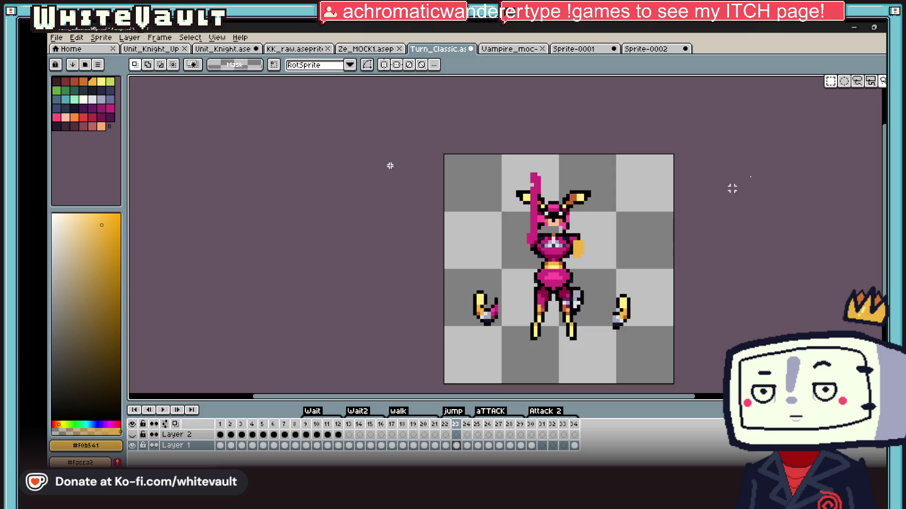
scroll(557, 300, up, 1)
click(573, 311)
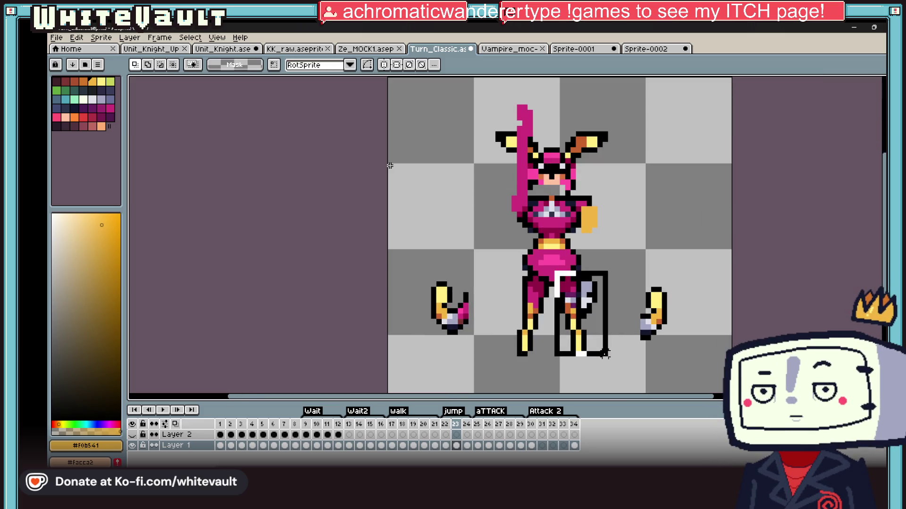
drag(600, 348, 599, 334)
key(Return)
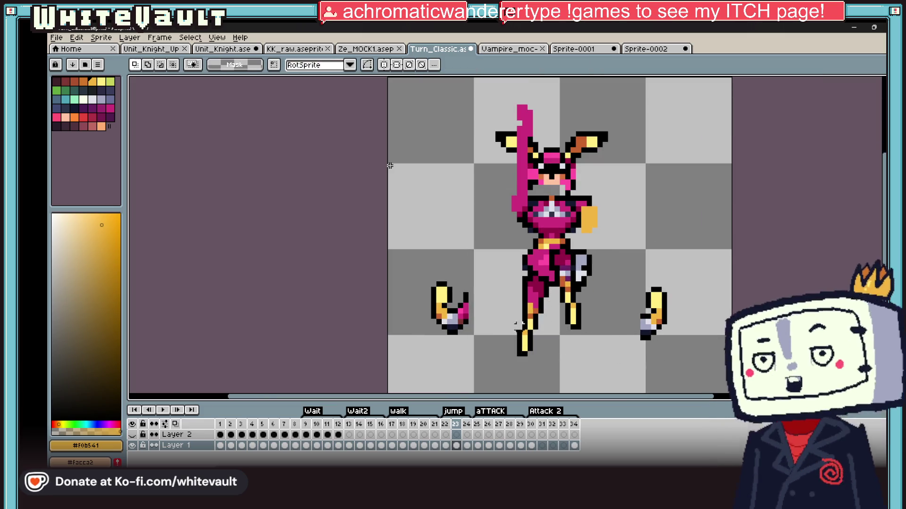
drag(502, 291, 560, 368)
key(Return)
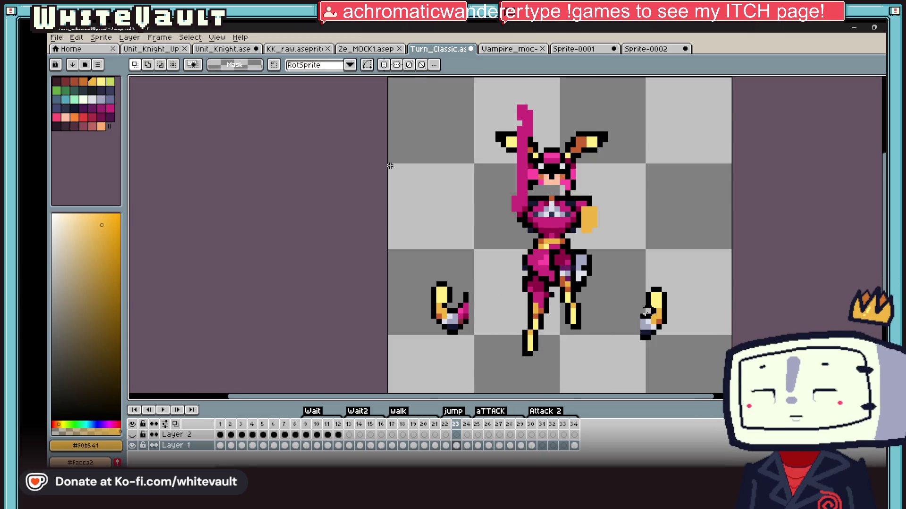
scroll(646, 311, down, 1)
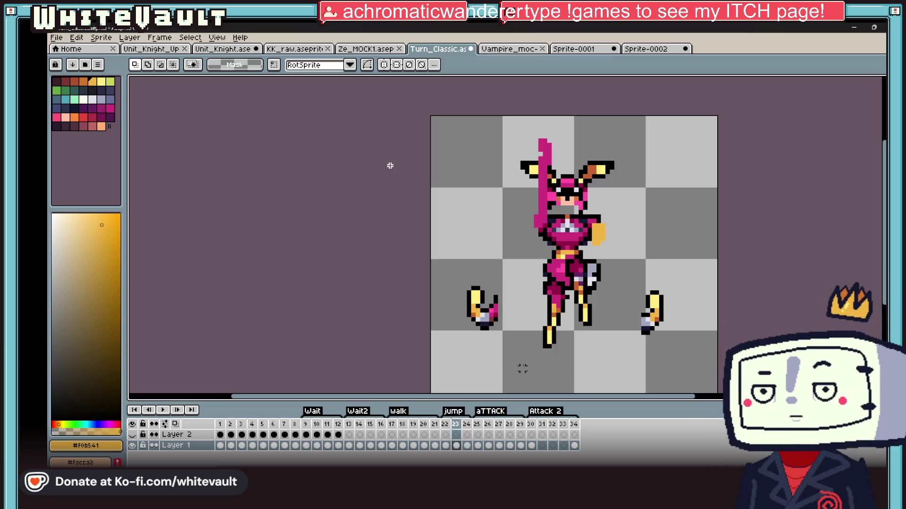
click(466, 446)
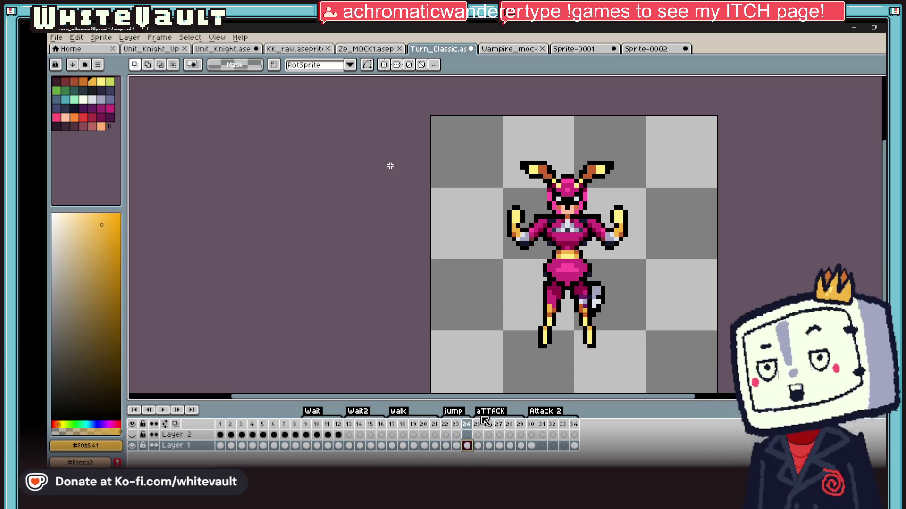
scroll(613, 227, up, 1)
scroll(613, 228, up, 1)
key(ctrl+z)
scroll(613, 227, down, 2)
key(b)
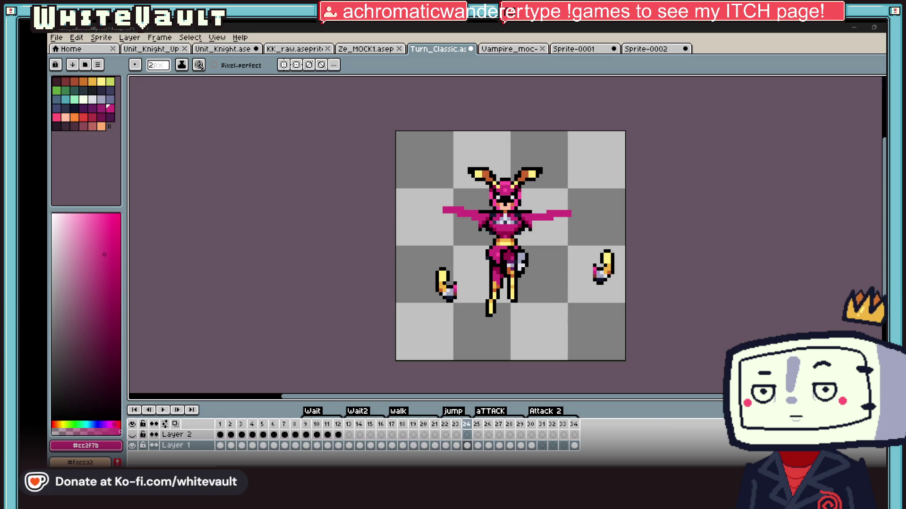
scroll(572, 210, down, 1)
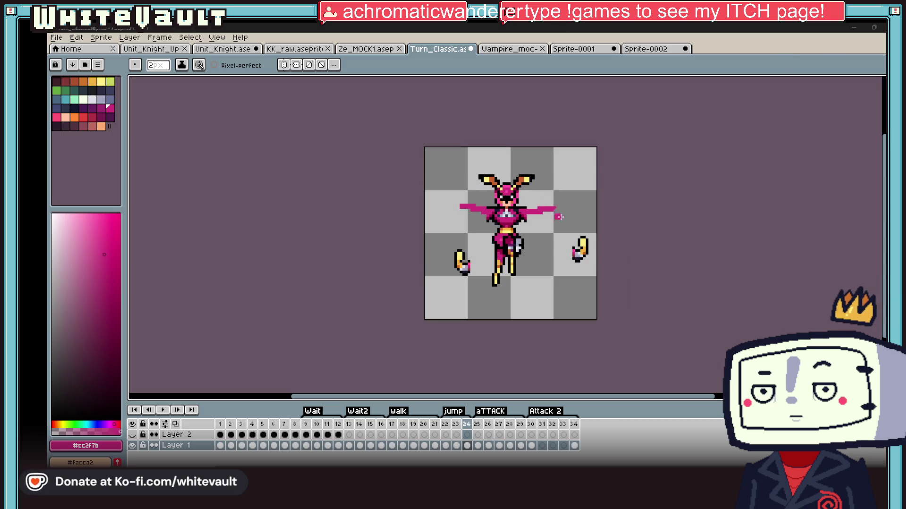
scroll(572, 210, up, 1)
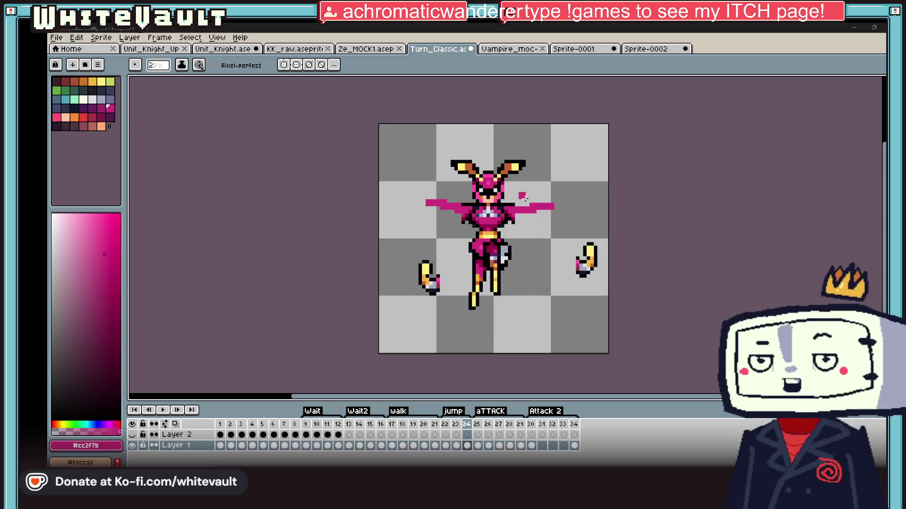
scroll(568, 203, up, 1)
key(m)
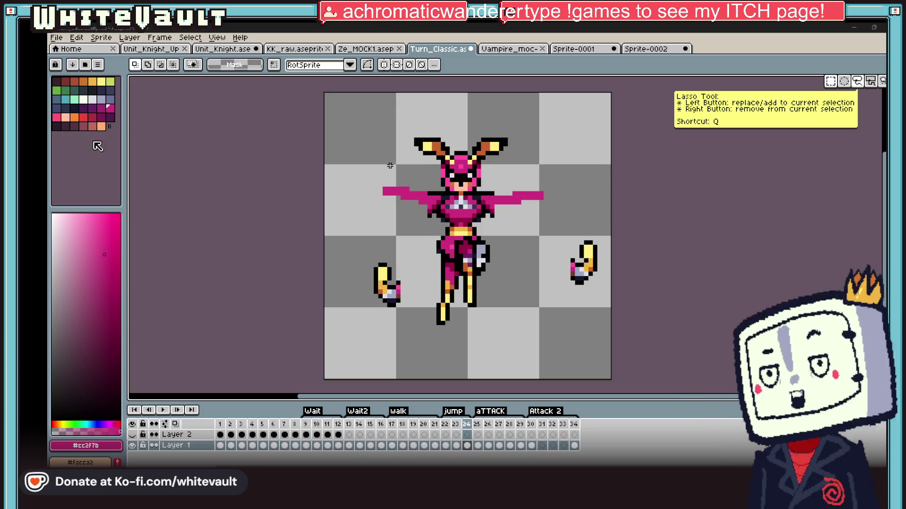
click(56, 37)
Create a default-size new sprite and paste the rangers reference photo onto its canvas
click(71, 58)
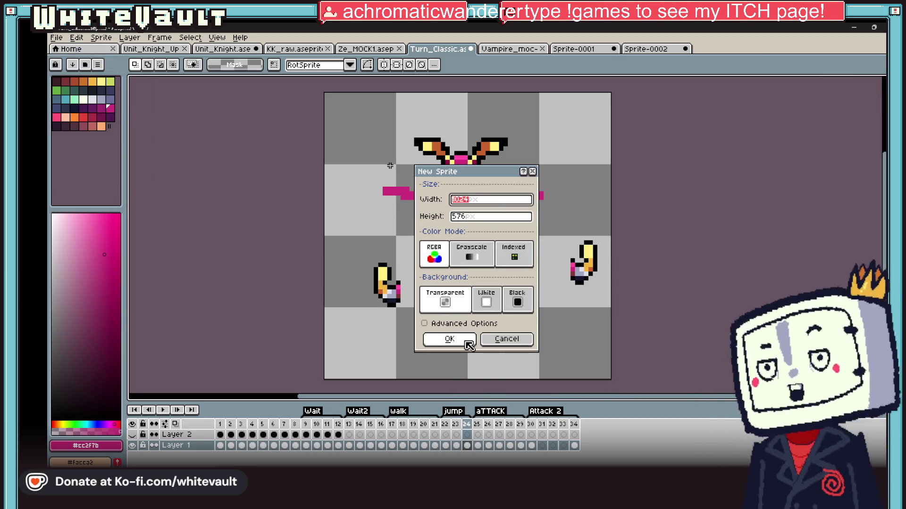
click(465, 340)
key(ctrl+v)
key(Return)
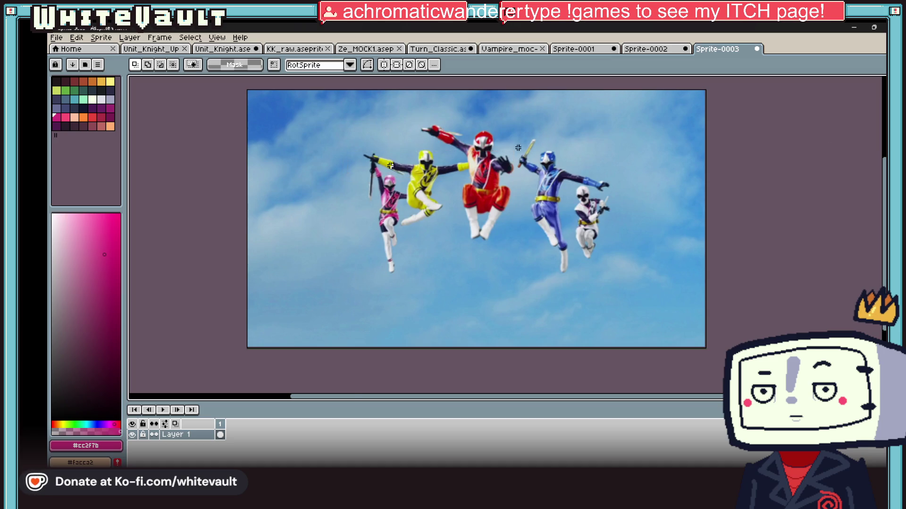
Trace the pink ranger's pose with a green pencil line
scroll(390, 165, up, 2)
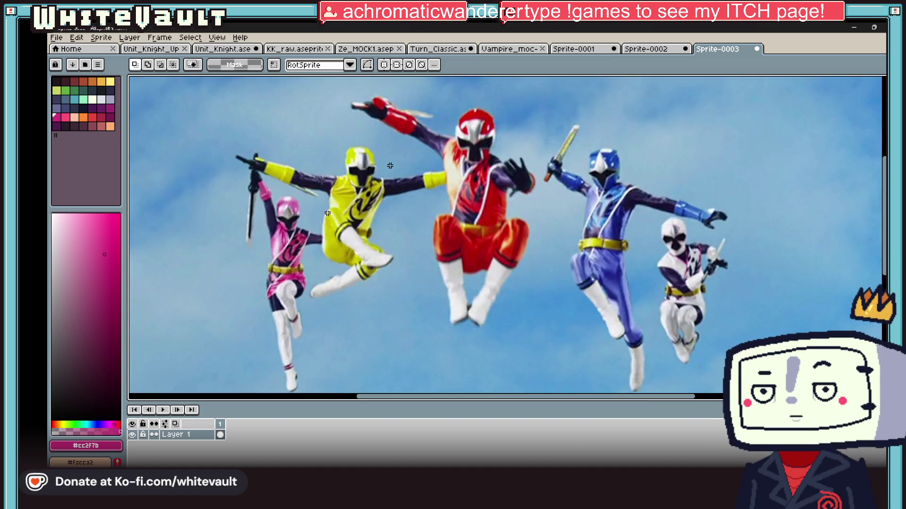
scroll(326, 211, down, 2)
scroll(281, 201, up, 2)
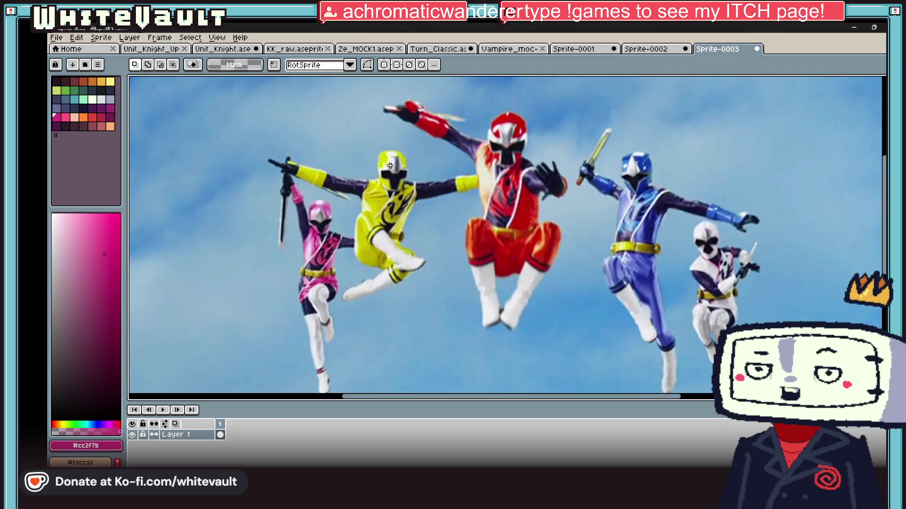
click(101, 81)
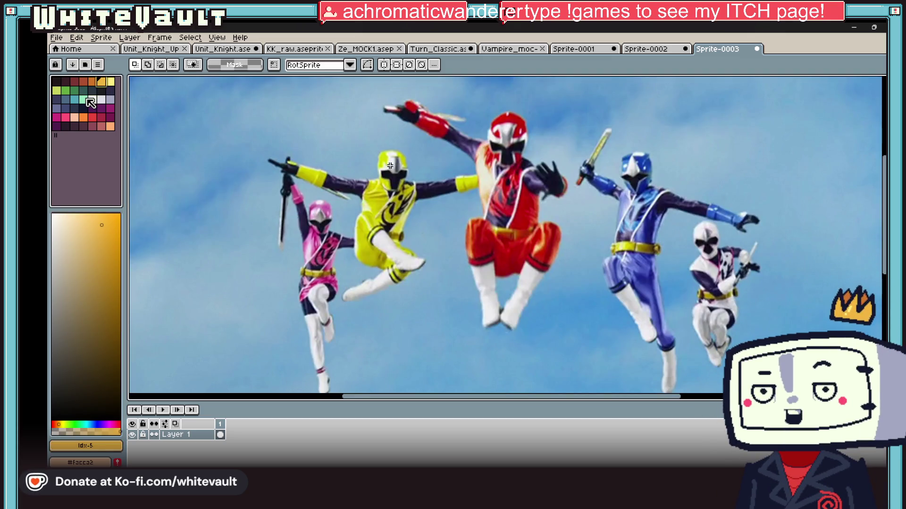
click(83, 99)
key(b)
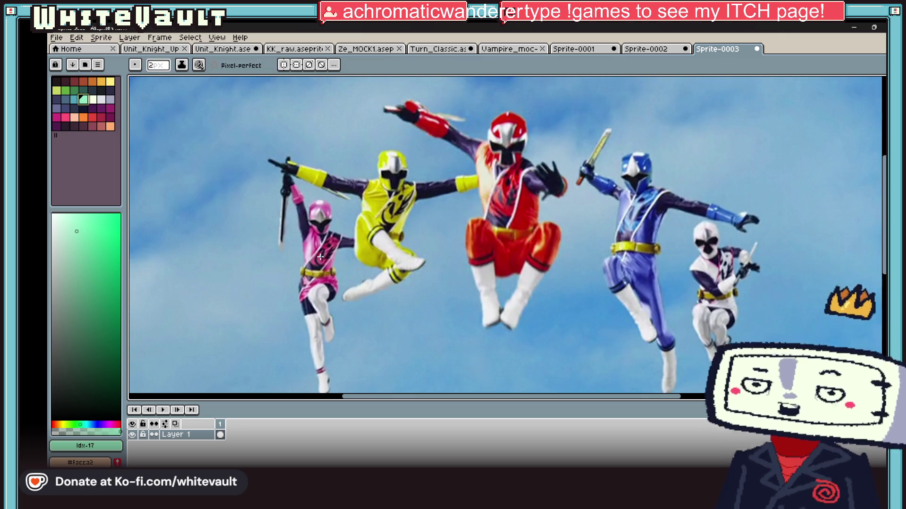
mouse_move(288, 173)
mouse_down()
mouse_move(312, 291)
mouse_move(333, 335)
mouse_move(333, 372)
mouse_up()
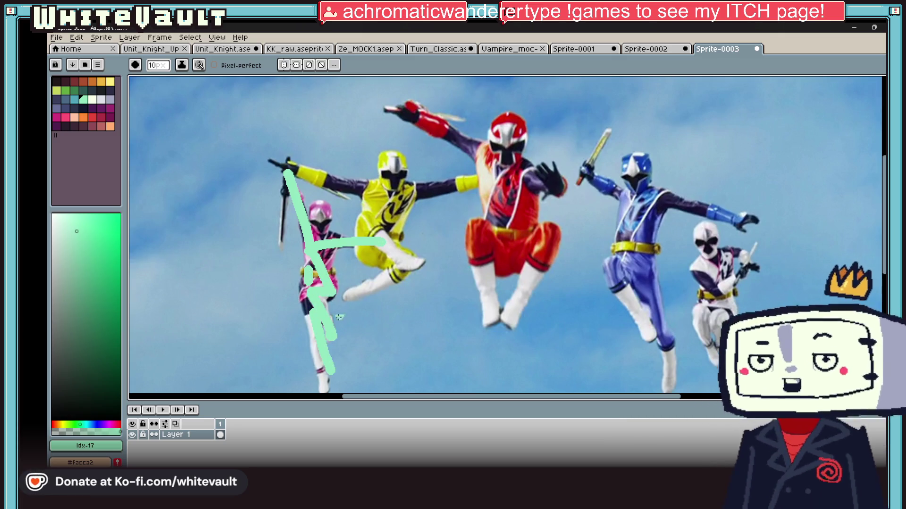
Draw orange lines across the yellow ranger's arms and down the blue ranger's body, then view the truck image
click(93, 81)
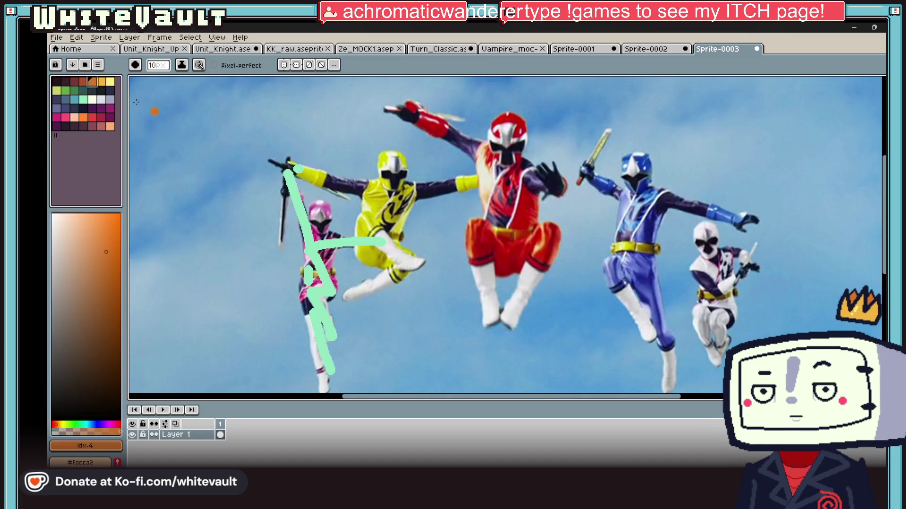
mouse_move(295, 168)
mouse_down()
mouse_move(373, 187)
mouse_move(471, 178)
mouse_up()
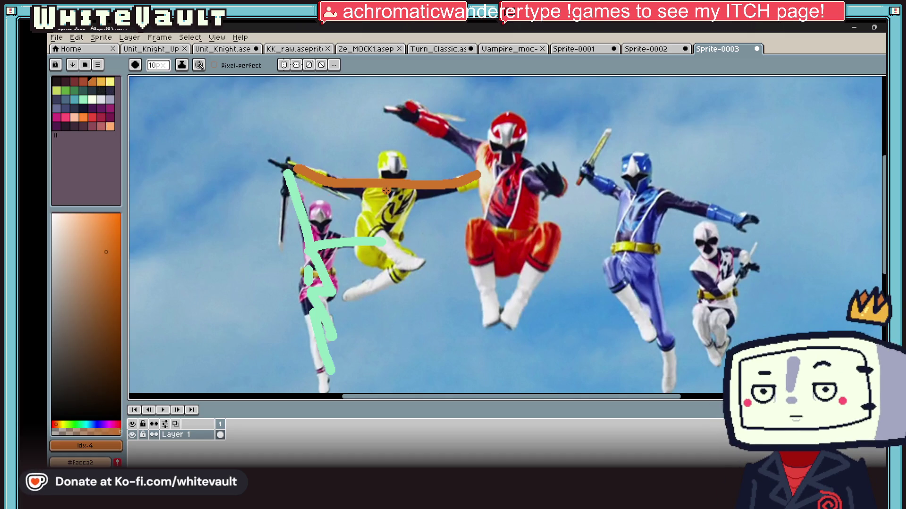
scroll(503, 246, down, 2)
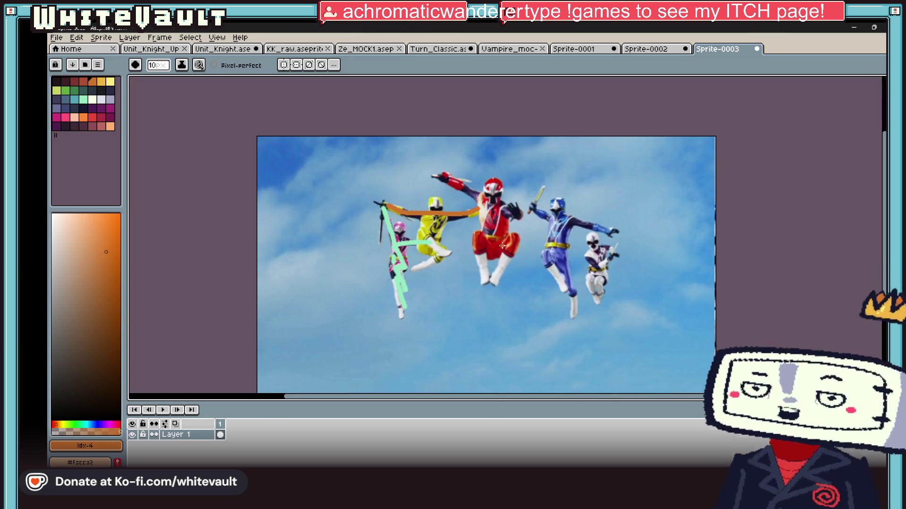
scroll(539, 236, up, 2)
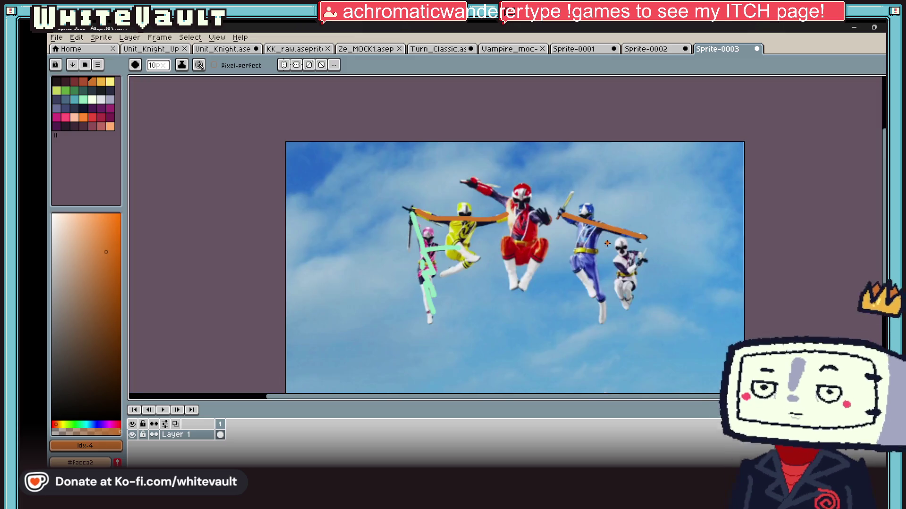
scroll(682, 232, down, 1)
drag(580, 218, 585, 285)
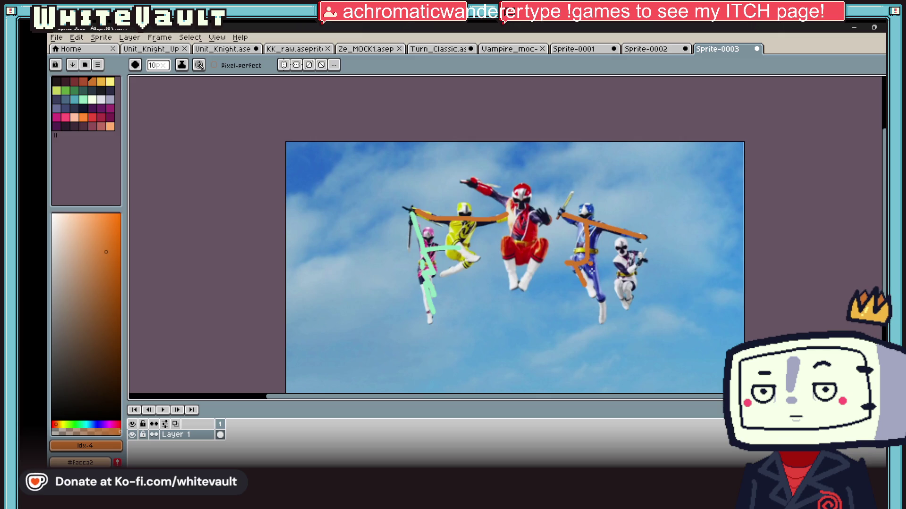
click(653, 49)
click(578, 49)
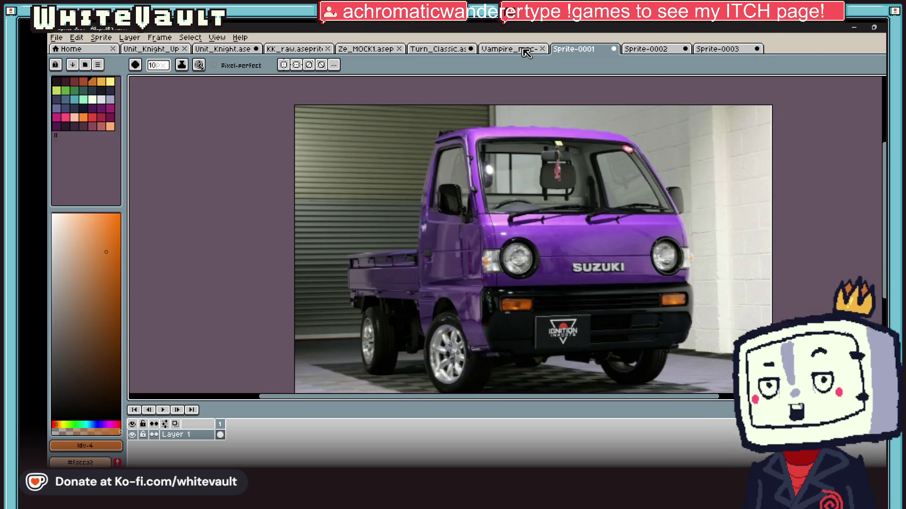
Click through the woman, truck and Vampire_moc images back to the Turn_Classic animation
click(646, 49)
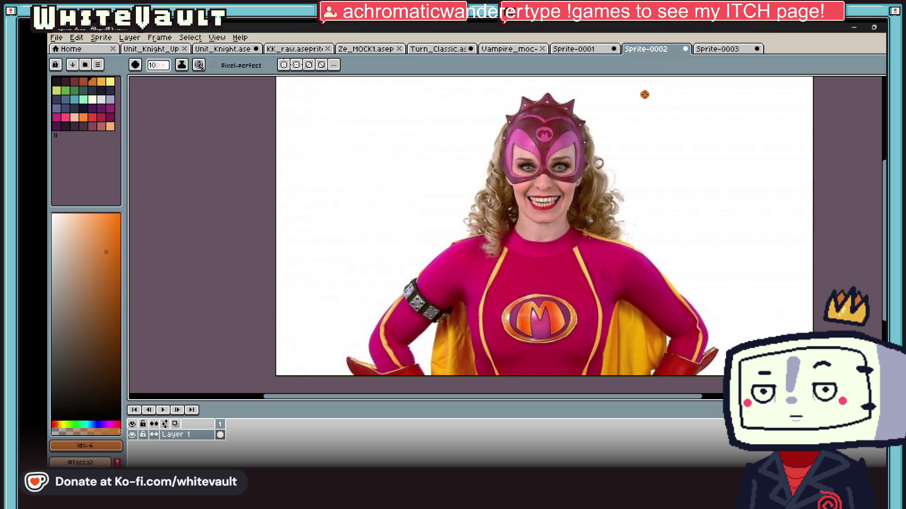
click(580, 50)
click(526, 50)
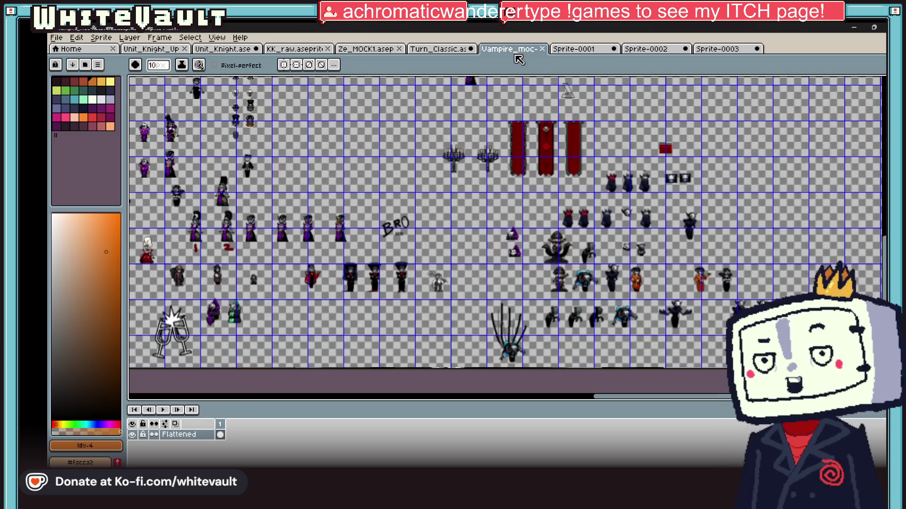
click(448, 50)
scroll(528, 181, down, 2)
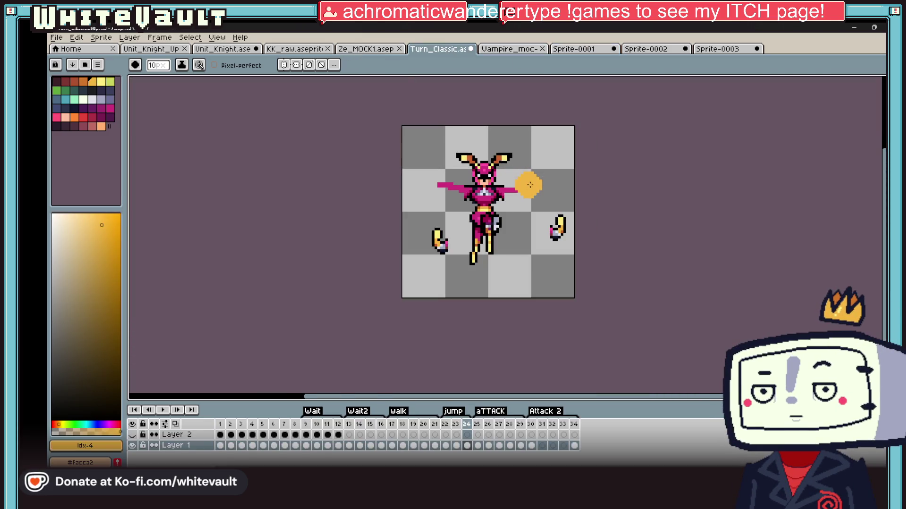
scroll(528, 181, down, 2)
click(456, 445)
click(445, 445)
scroll(603, 244, up, 2)
key(Right)
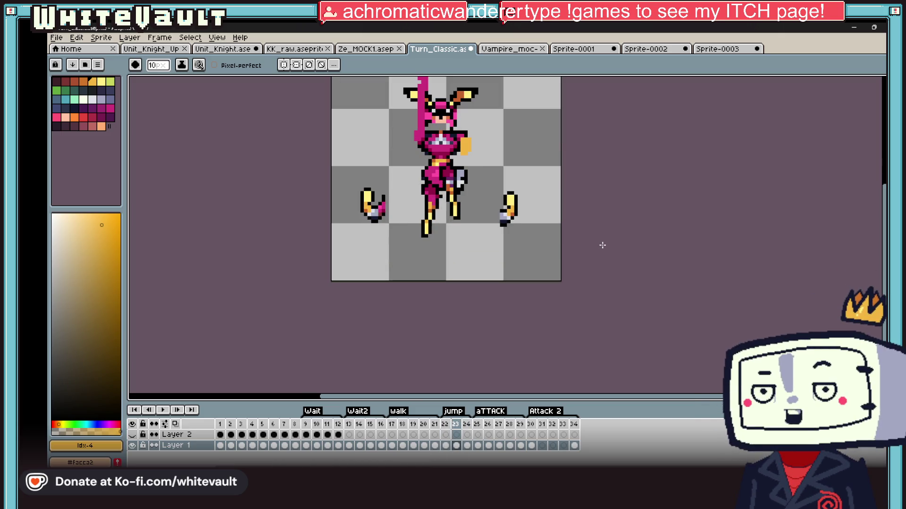
key(Right)
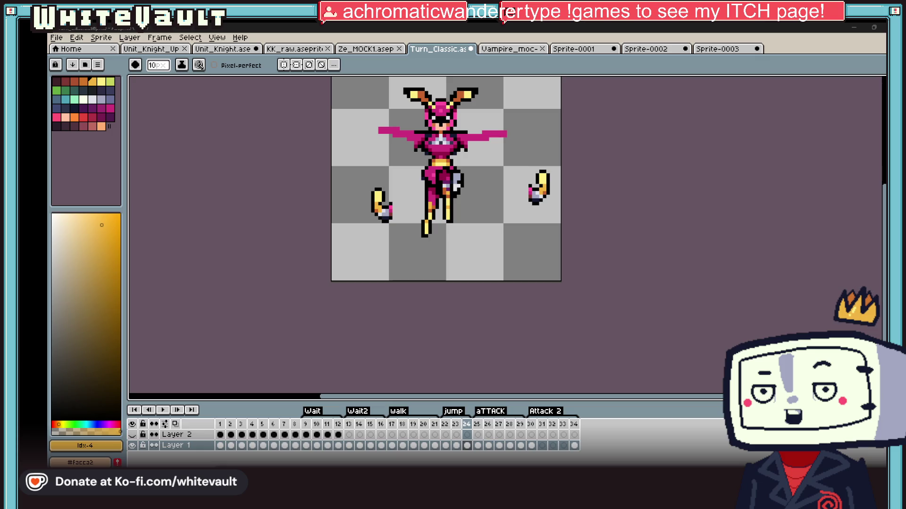
scroll(583, 203, down, 3)
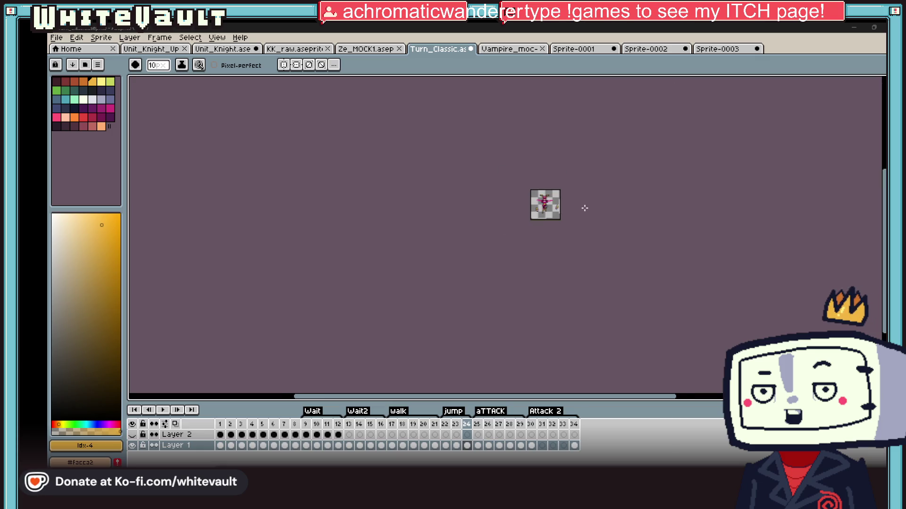
Shrink the pencil to 1 px, zoom in and eyedrop black from the sprite's outline
scroll(500, 325, up, 4)
scroll(505, 328, down, 2)
scroll(512, 330, up, 2)
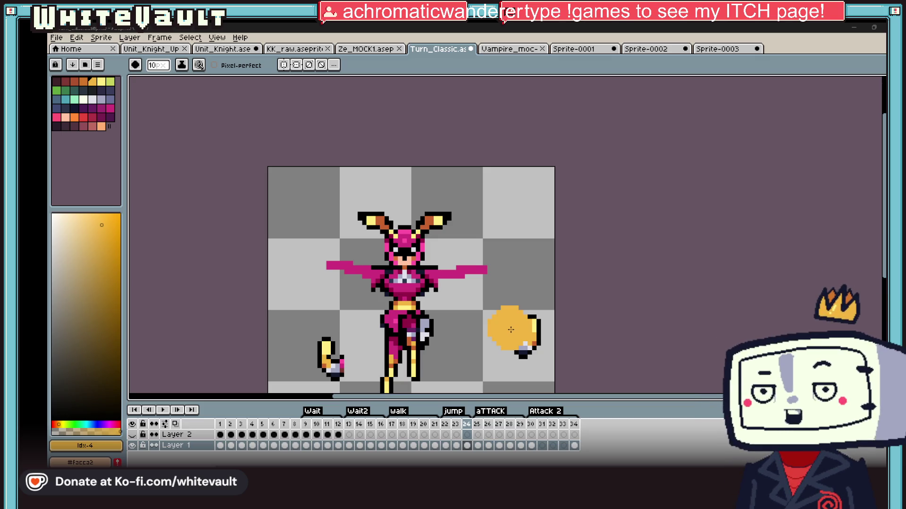
key(minus)
key(minus)
key(minus)
key(minus)
key(minus)
key(minus)
scroll(434, 276, up, 4)
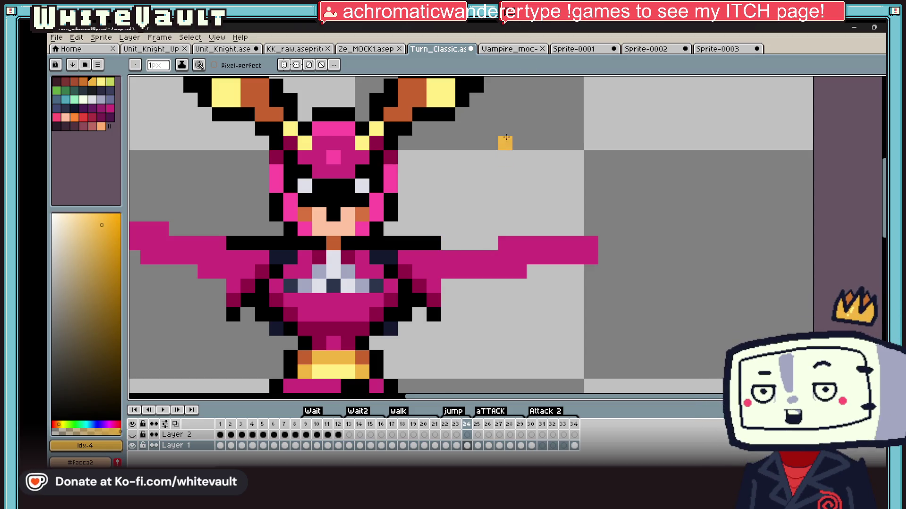
key(i)
click(443, 242)
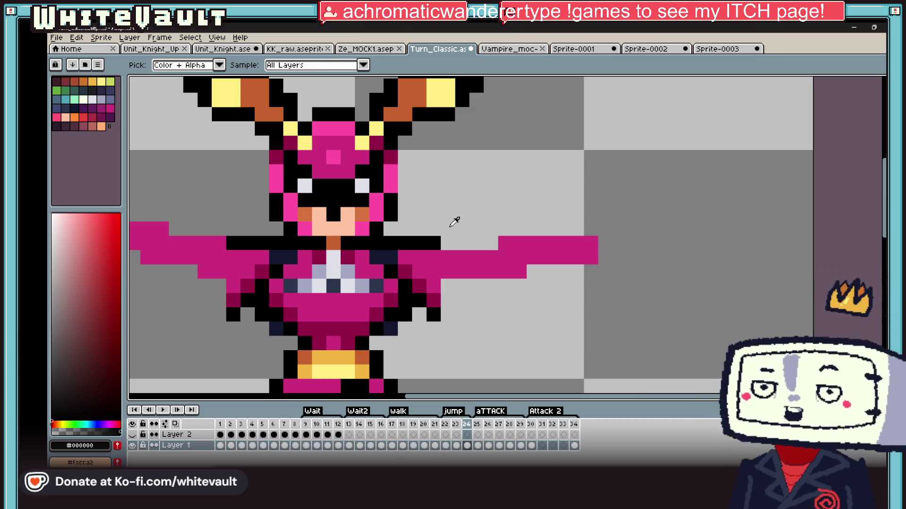
scroll(454, 222, down, 2)
scroll(443, 274, up, 1)
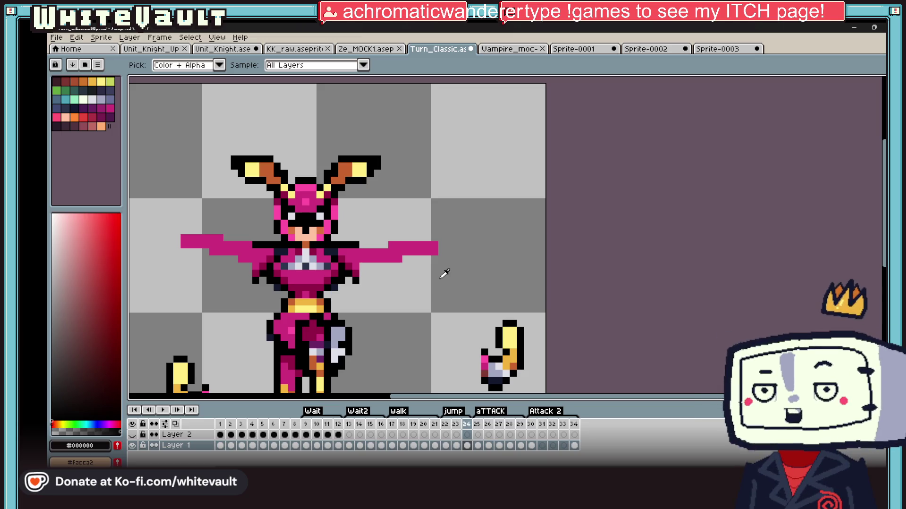
scroll(355, 271, up, 3)
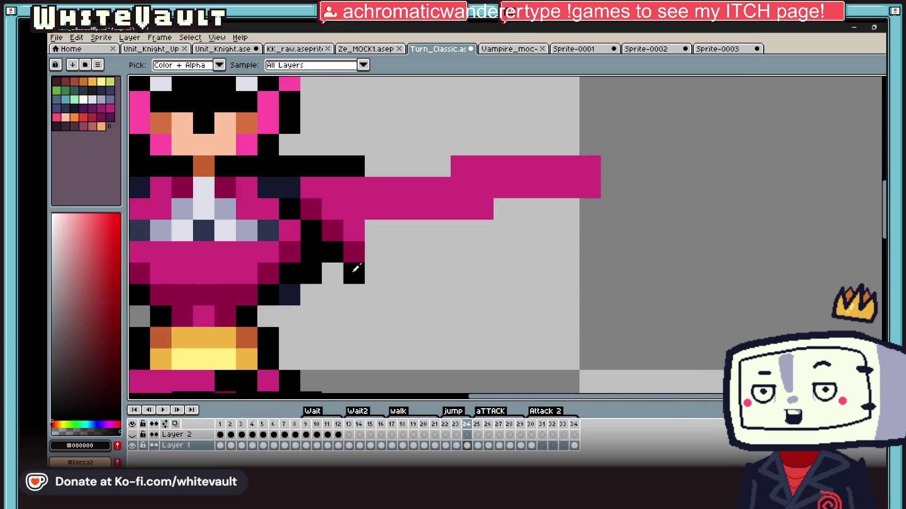
Draw black pixel rows along the extended right arm's edges and below it
drag(352, 231, 483, 209)
drag(375, 166, 439, 166)
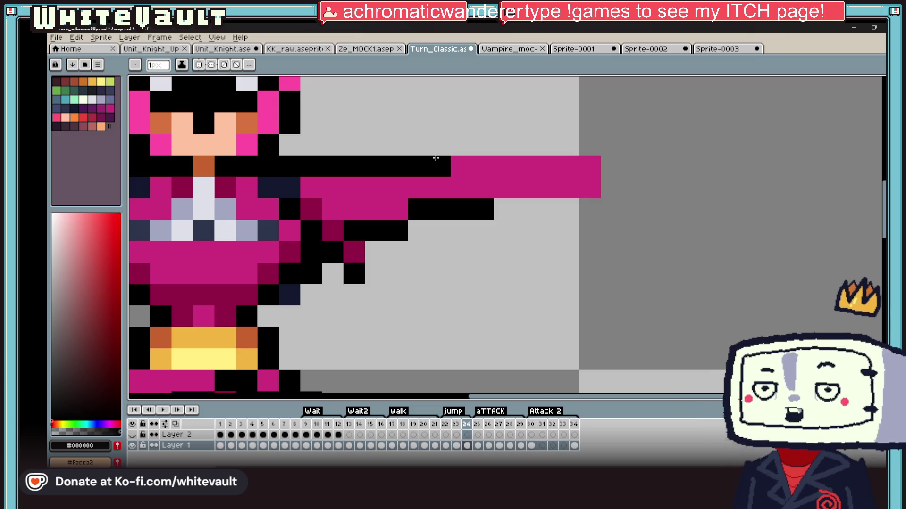
click(411, 272)
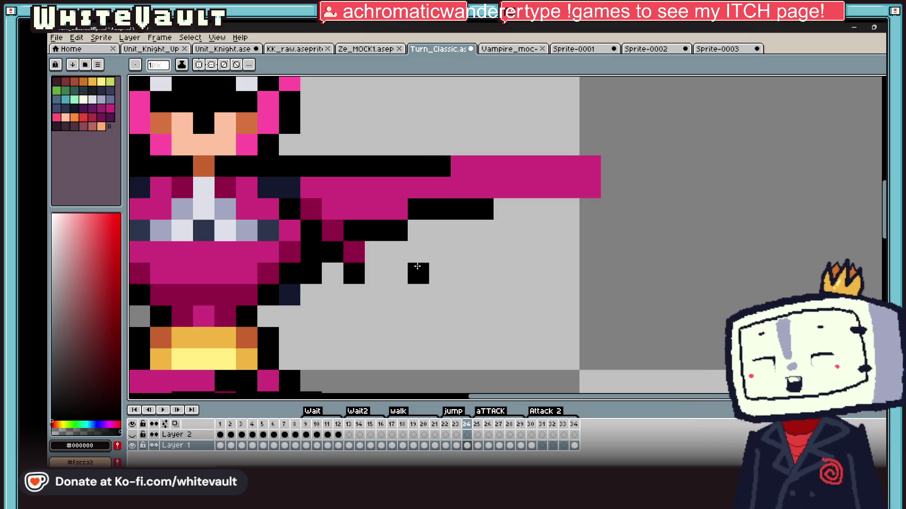
Erase the stray pixels beneath the arm with the transparent Mask colour
alt+click(398, 275)
drag(354, 252, 354, 274)
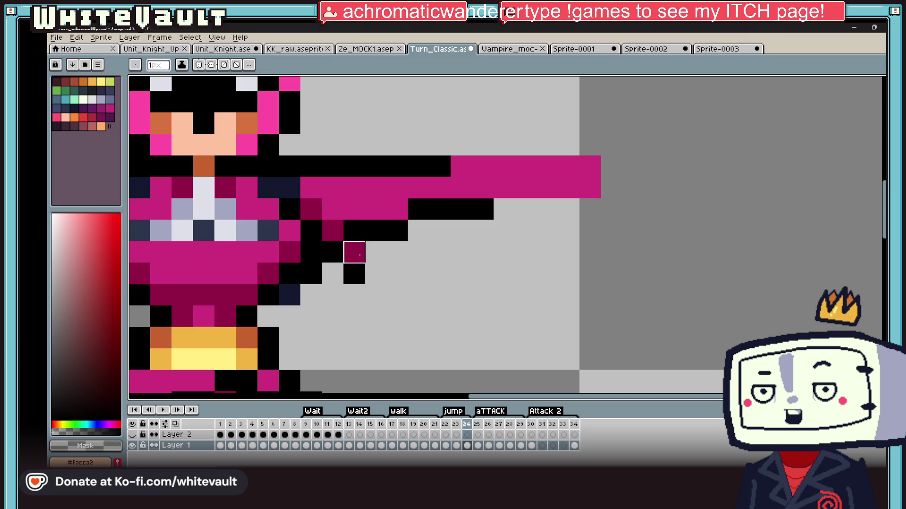
key(i)
scroll(359, 264, down, 3)
scroll(330, 212, down, 2)
scroll(303, 154, up, 2)
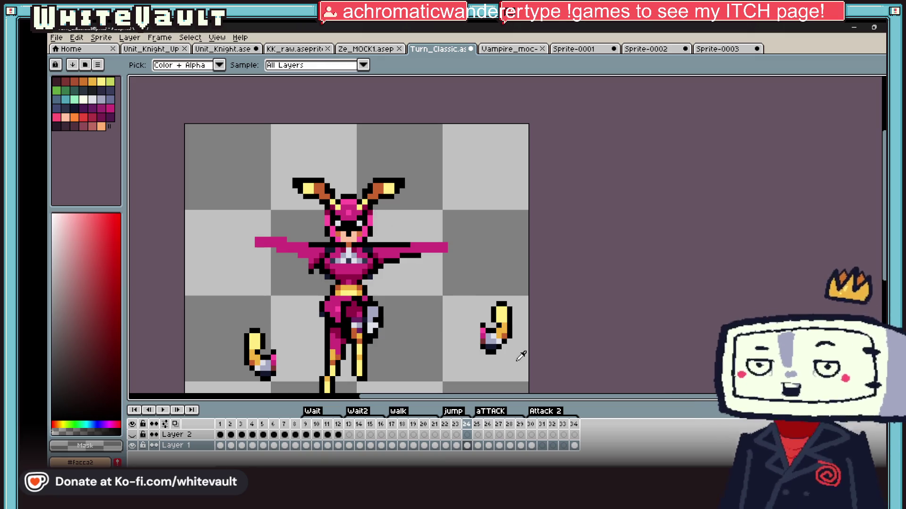
Paint a dark-red cuff pixel on the outstretched arm, using the weapon's red
scroll(500, 348, up, 1)
click(314, 144)
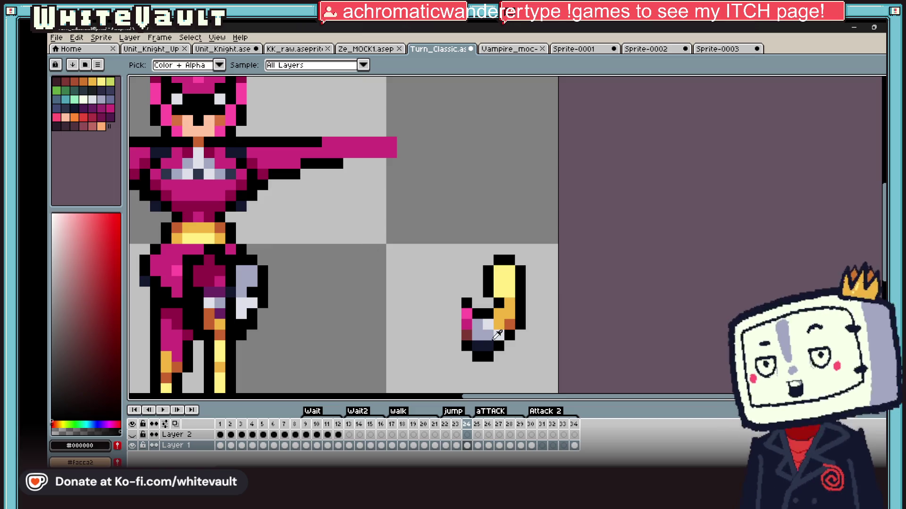
click(466, 335)
key(b)
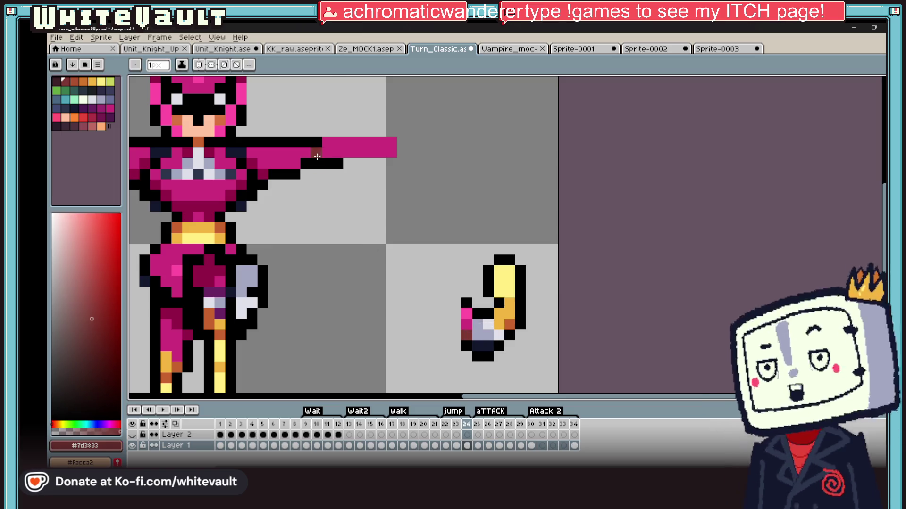
click(316, 152)
Paint grey-blue gauntlet pixels along the end of the arm
key(i)
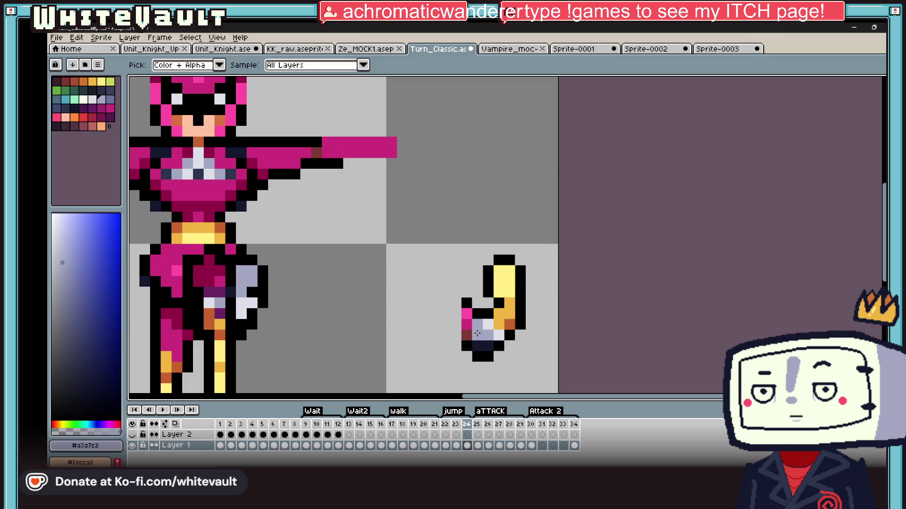
click(484, 333)
key(b)
drag(316, 141, 330, 140)
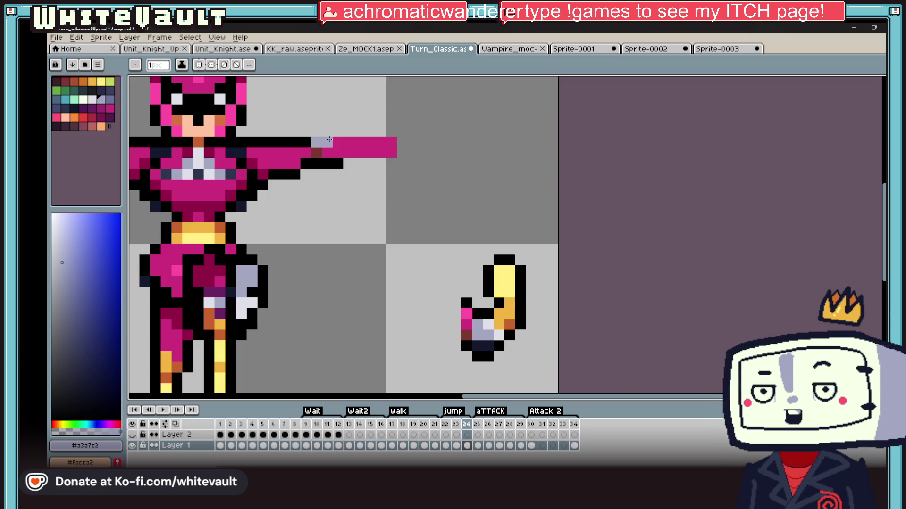
key(i)
key(b)
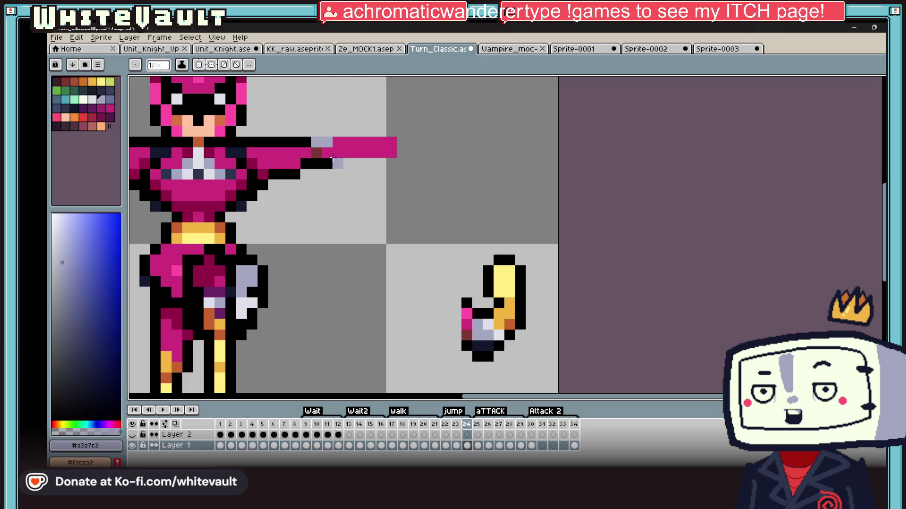
click(338, 152)
click(348, 153)
click(338, 142)
Add a lighter grey highlight pixel to the gauntlet
key(i)
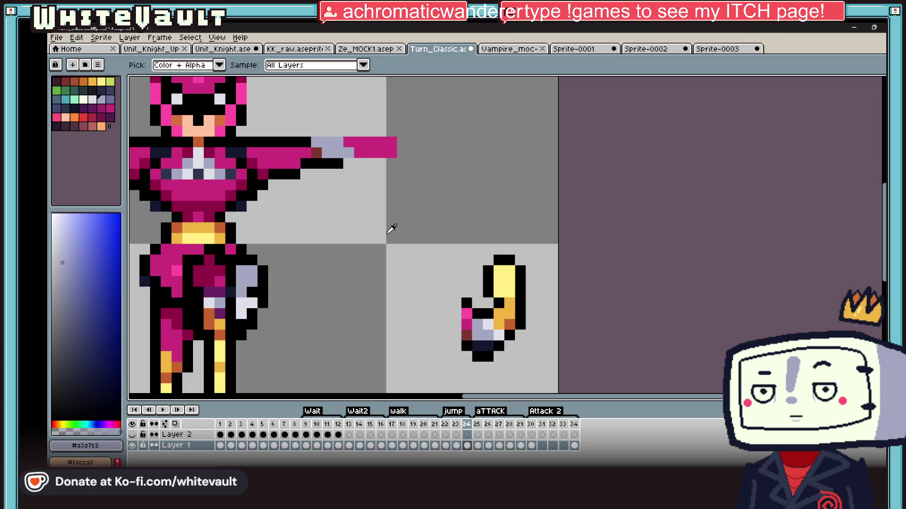
click(498, 321)
key(b)
click(338, 142)
Draw a black outline row above the arm and around the gauntlet
key(i)
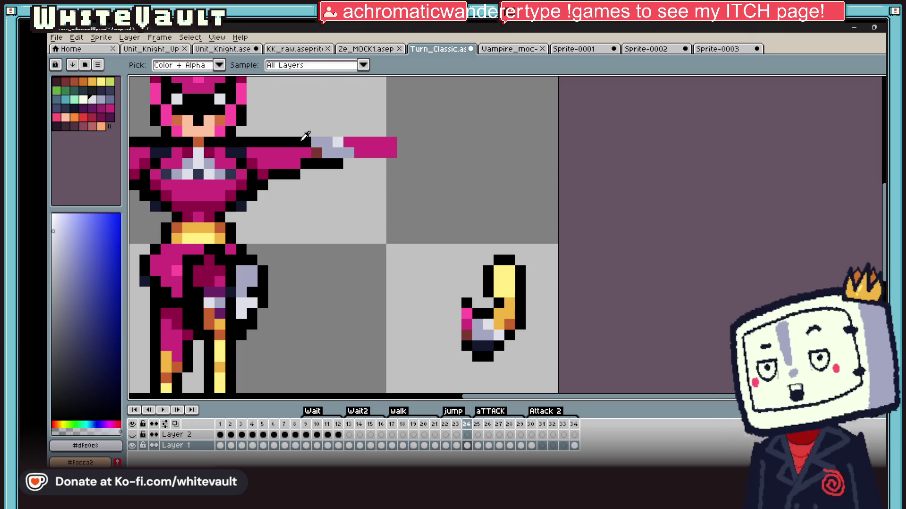
click(304, 138)
key(b)
mouse_move(305, 132)
mouse_down()
mouse_move(339, 131)
mouse_move(370, 153)
mouse_move(369, 132)
mouse_up()
click(348, 163)
Select the outstretched gauntleted arm, nudge it one pixel left and confirm the move
key(m)
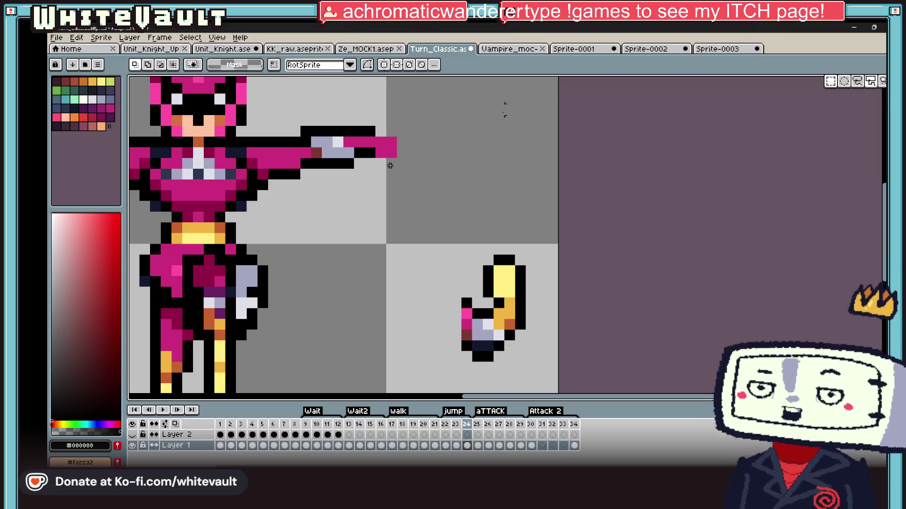
drag(471, 96, 297, 207)
key(Left)
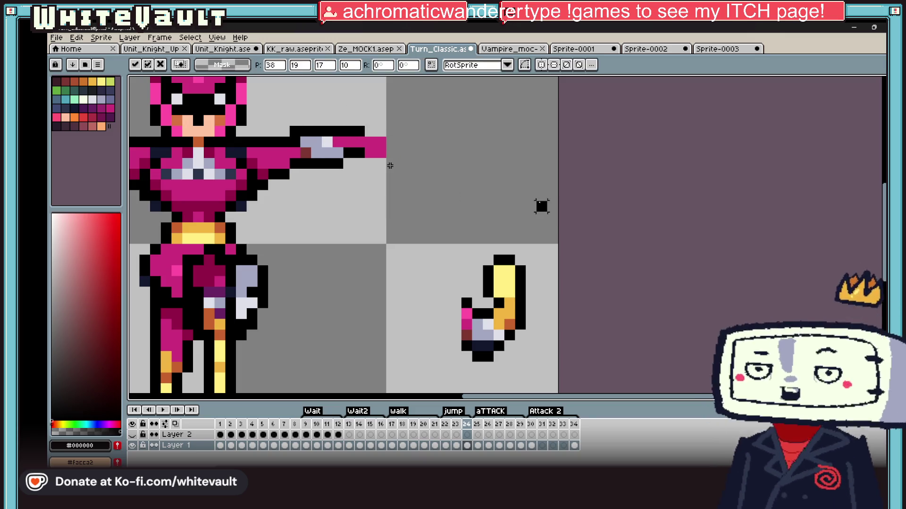
key(Return)
key(minus)
key(minus)
key(minus)
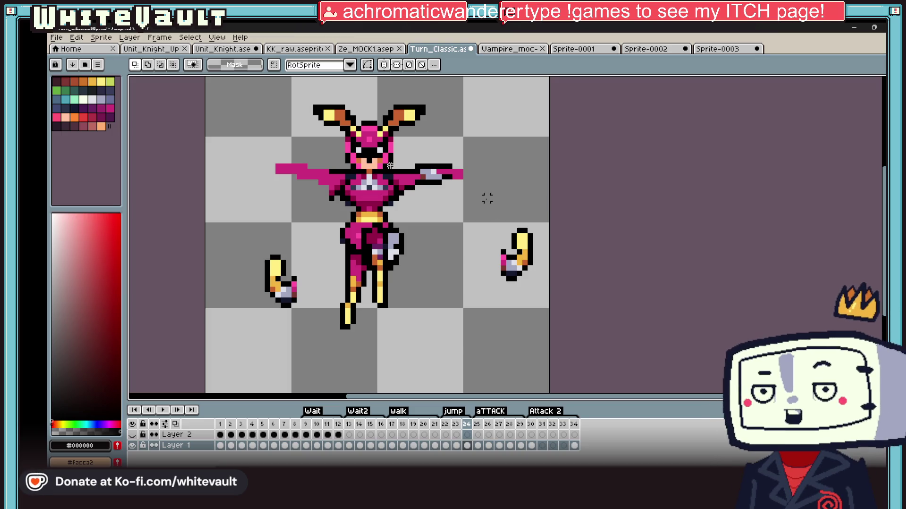
scroll(390, 165, up, 1)
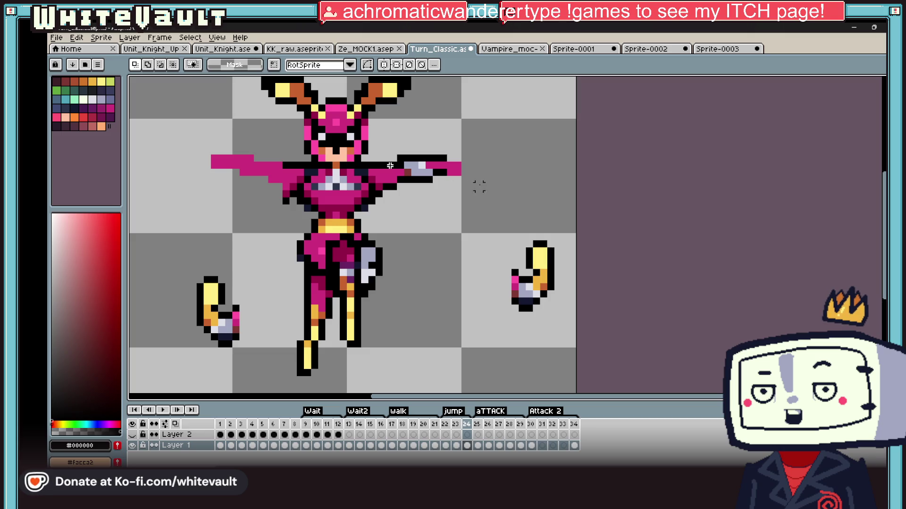
Paint a gold hand pixel and a column of light-yellow pixels above the hand tip
click(92, 81)
click(419, 168)
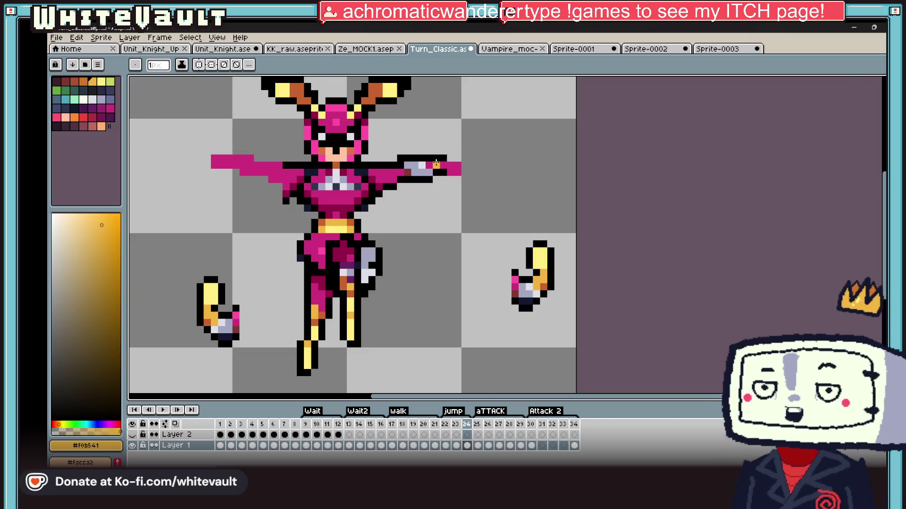
scroll(418, 168, up, 2)
scroll(419, 168, down, 3)
key(i)
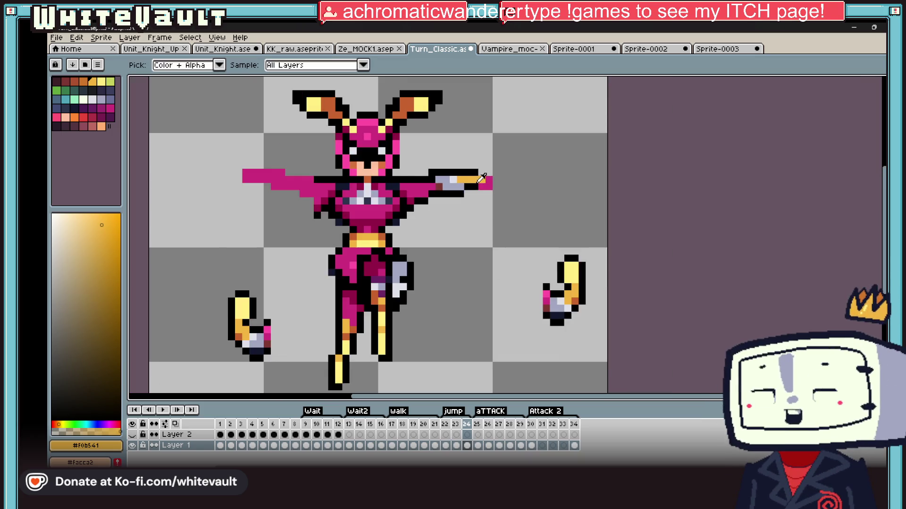
click(573, 269)
key(b)
scroll(484, 173, up, 1)
mouse_move(481, 173)
mouse_down()
mouse_move(517, 181)
mouse_move(481, 194)
mouse_up()
Turn an orange hand pixel light yellow and outline the weapon tip's top and right in black
key(i)
click(491, 179)
click(491, 177)
key(b)
click(472, 182)
alt+click(463, 192)
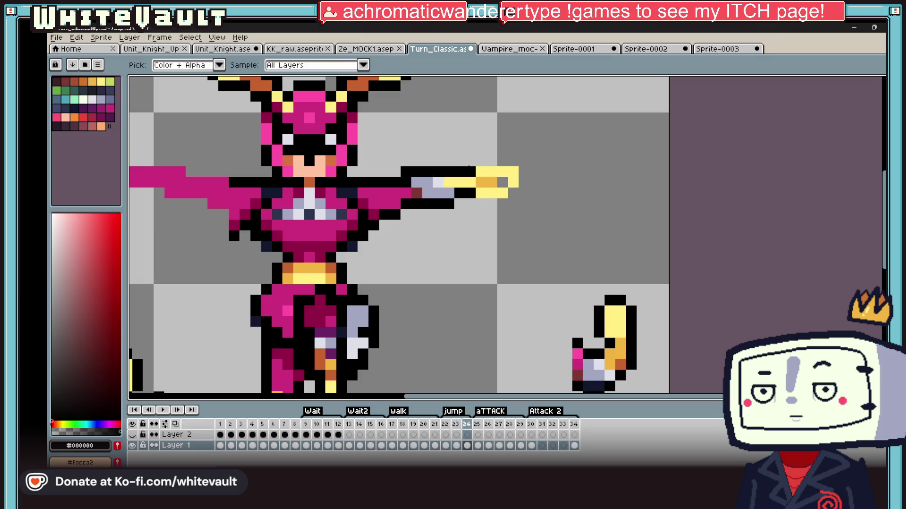
mouse_move(481, 160)
mouse_down()
mouse_move(524, 196)
mouse_move(478, 203)
mouse_up()
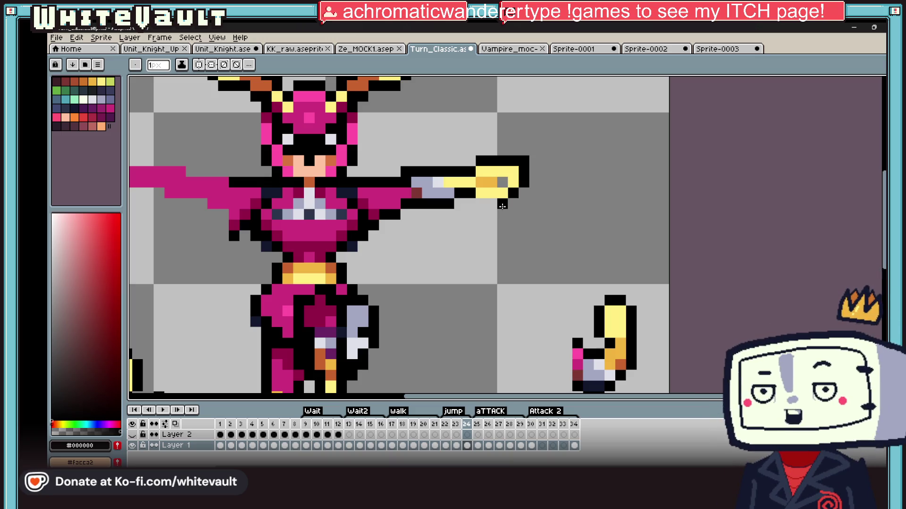
Add a dark-orange pixel to the weapon and repaint the hand pixels gold
key(i)
click(622, 359)
key(b)
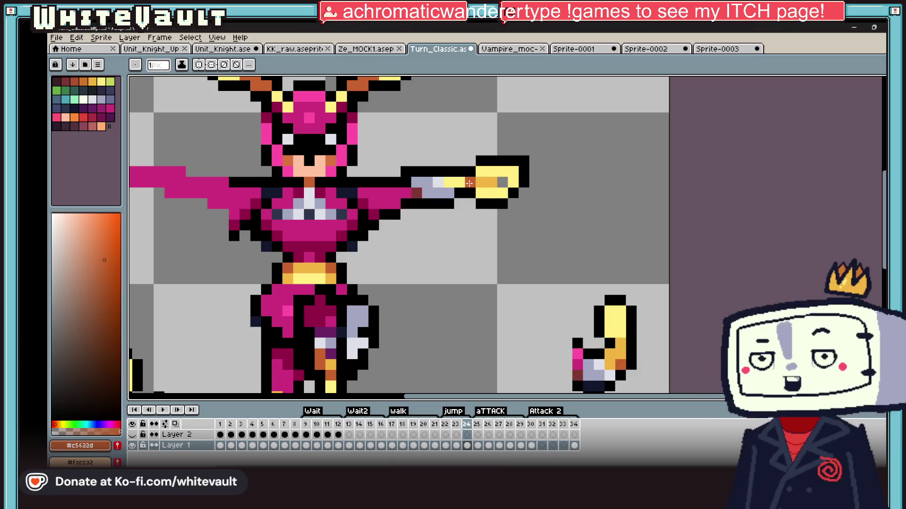
scroll(425, 210, up, 1)
scroll(470, 183, down, 3)
scroll(469, 183, up, 2)
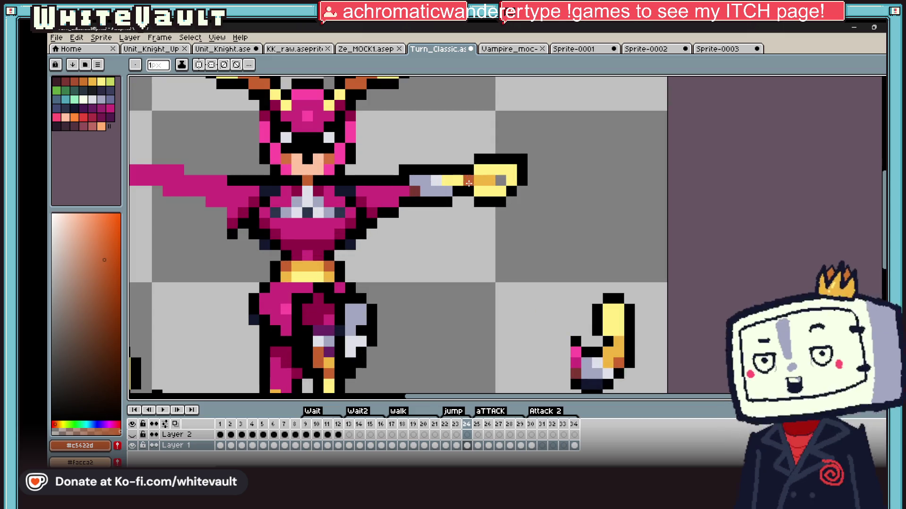
click(446, 190)
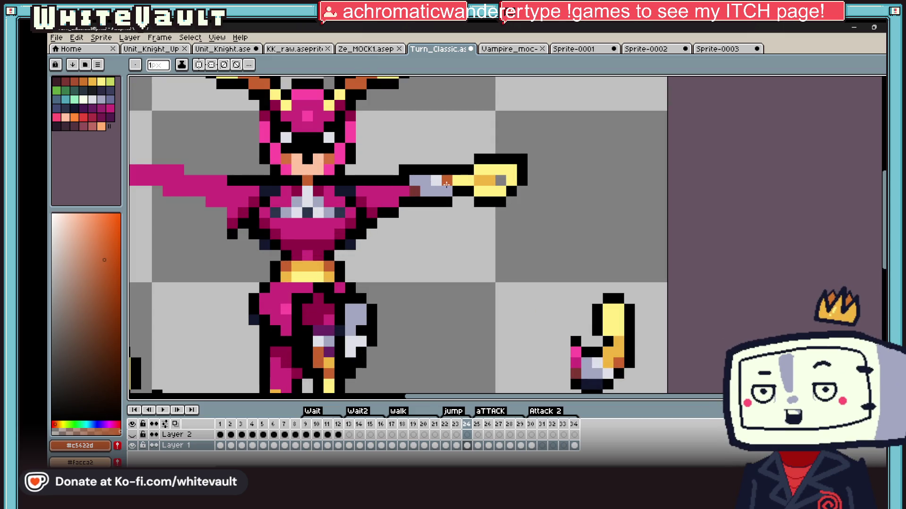
key(i)
click(491, 180)
key(b)
drag(445, 191, 471, 181)
Turn the grey hand pixel light yellow, then sample the dark orange and gold colours
key(i)
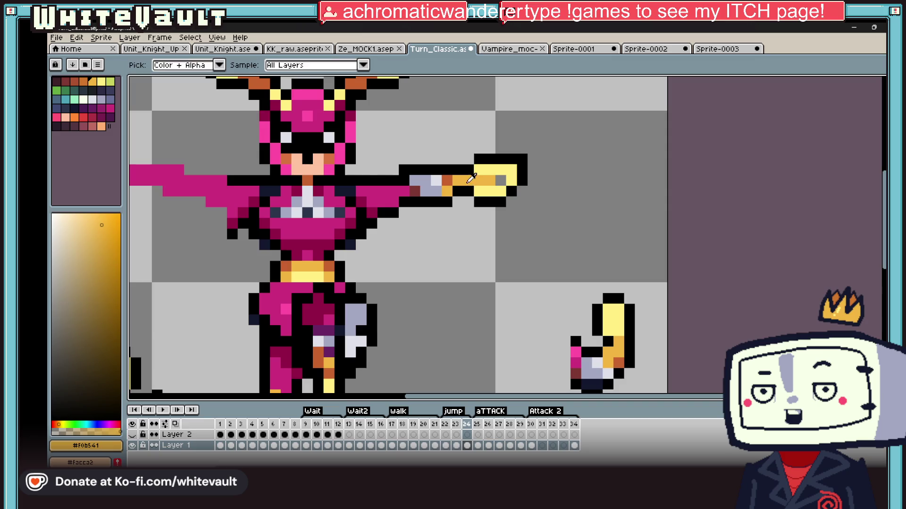
scroll(470, 179, down, 3)
scroll(471, 178, up, 3)
scroll(491, 177, up, 1)
click(501, 170)
key(b)
click(491, 176)
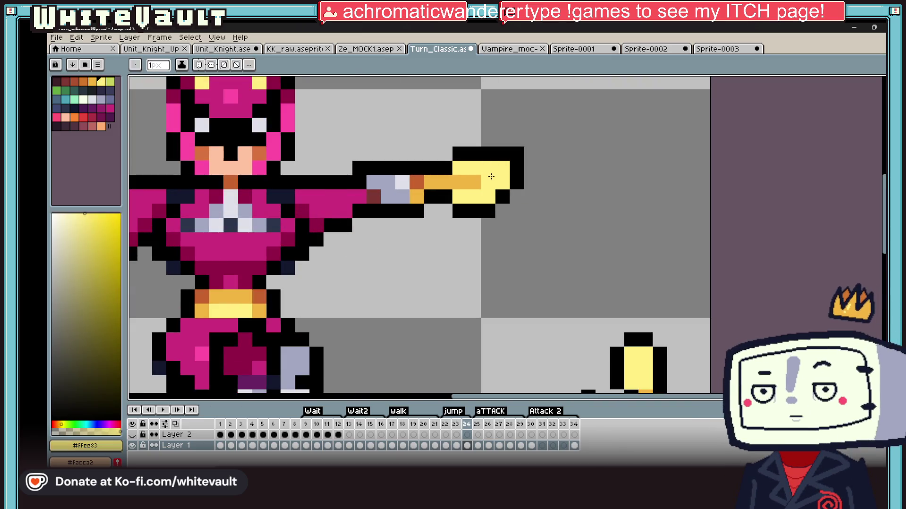
key(i)
click(417, 181)
key(b)
scroll(511, 189, down, 6)
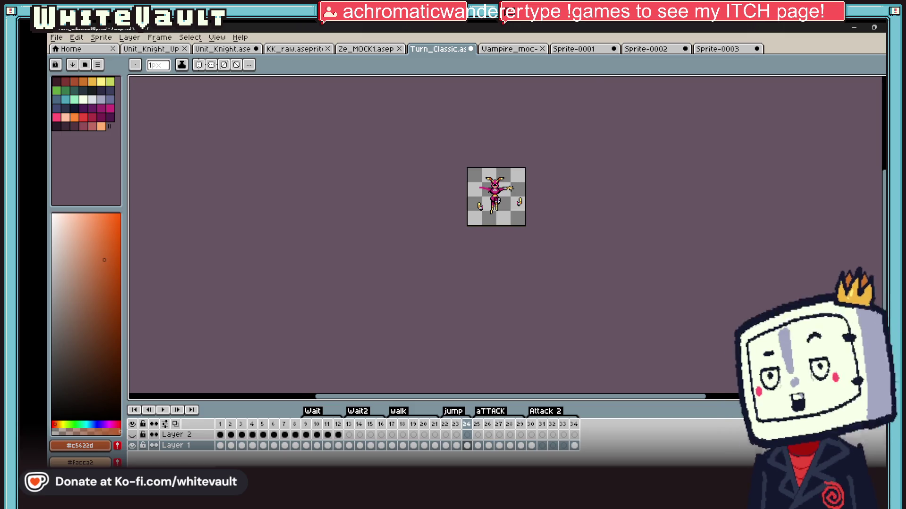
scroll(493, 184, up, 6)
alt+click(491, 183)
Repaint weapon rows gold with a dark-orange shading row, including the bottom yellow row
drag(533, 159, 566, 159)
alt+click(509, 186)
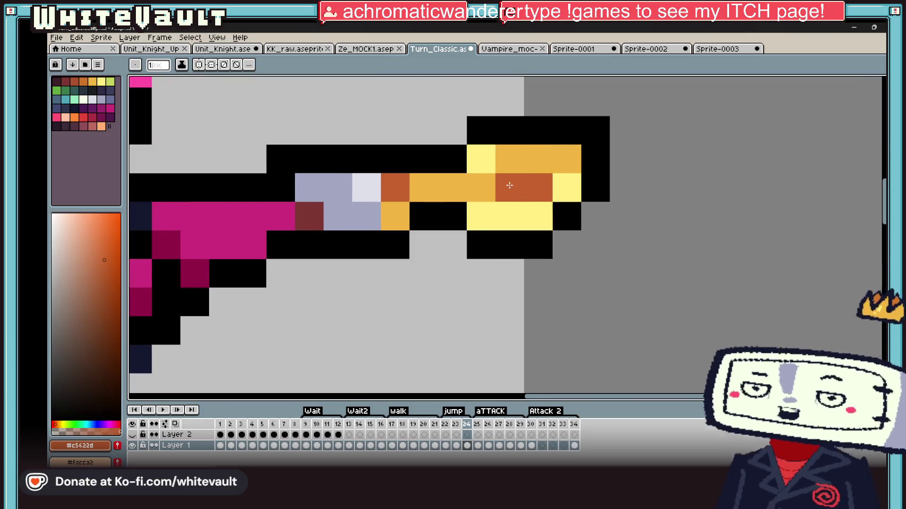
drag(509, 185, 481, 185)
key(i)
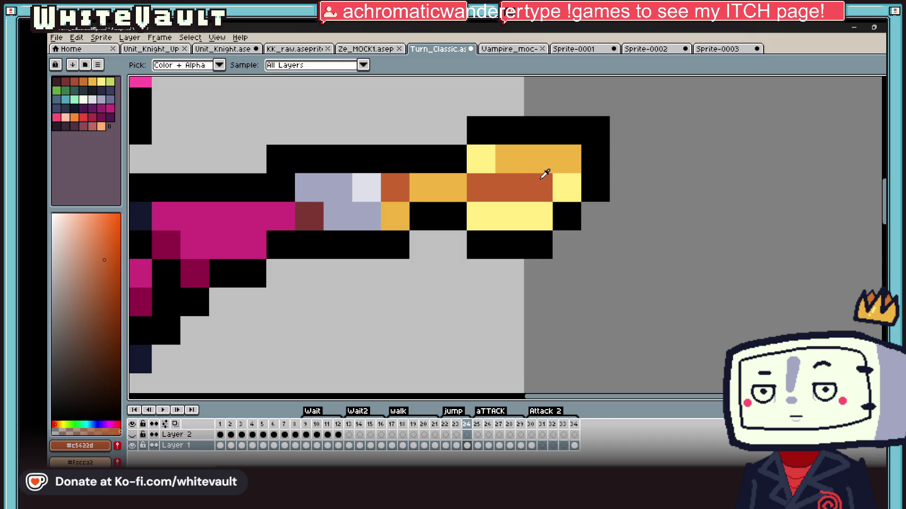
click(566, 161)
key(b)
drag(537, 215, 485, 215)
Erase stray yellow pixels, fill the gap in black, and add dark-orange shading below the weapon
scroll(527, 211, down, 6)
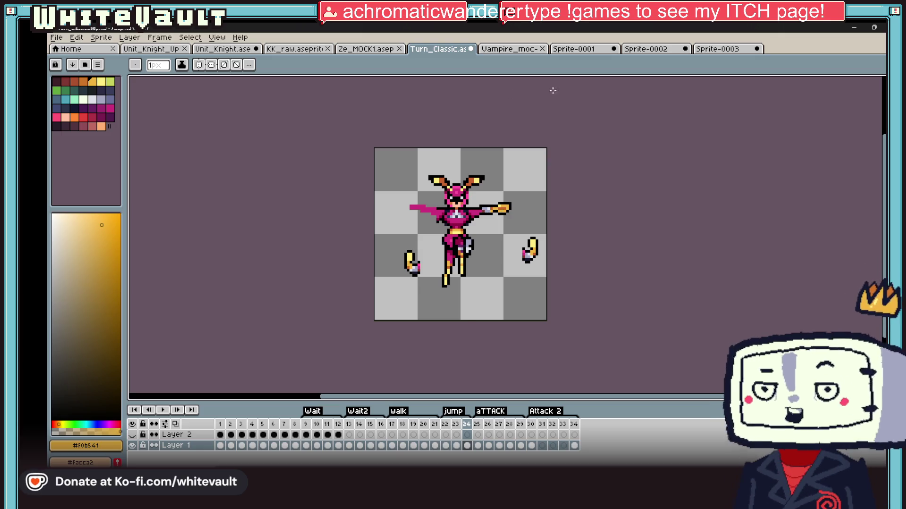
scroll(470, 287, up, 1)
scroll(496, 234, up, 2)
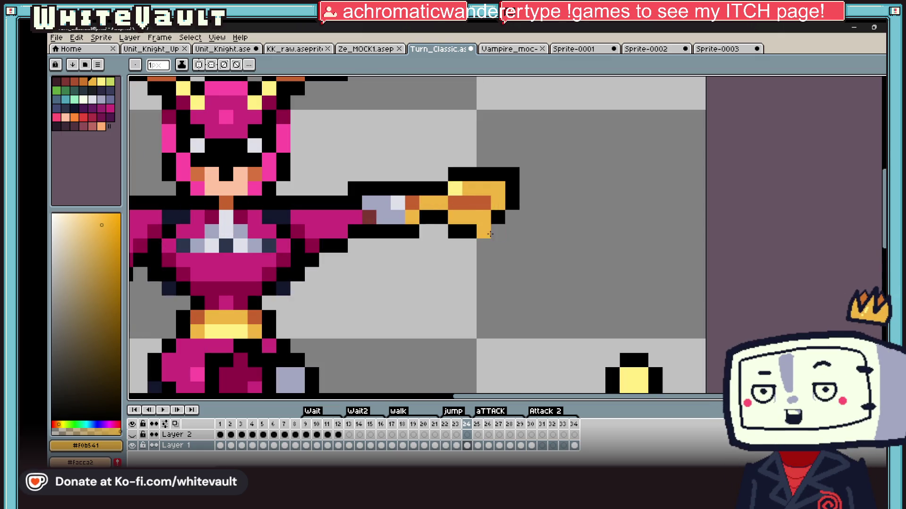
alt+click(471, 232)
mouse_move(486, 217)
mouse_down()
mouse_move(453, 217)
mouse_move(453, 231)
mouse_move(483, 217)
mouse_up()
alt+click(477, 234)
alt+click(469, 203)
alt+click(482, 206)
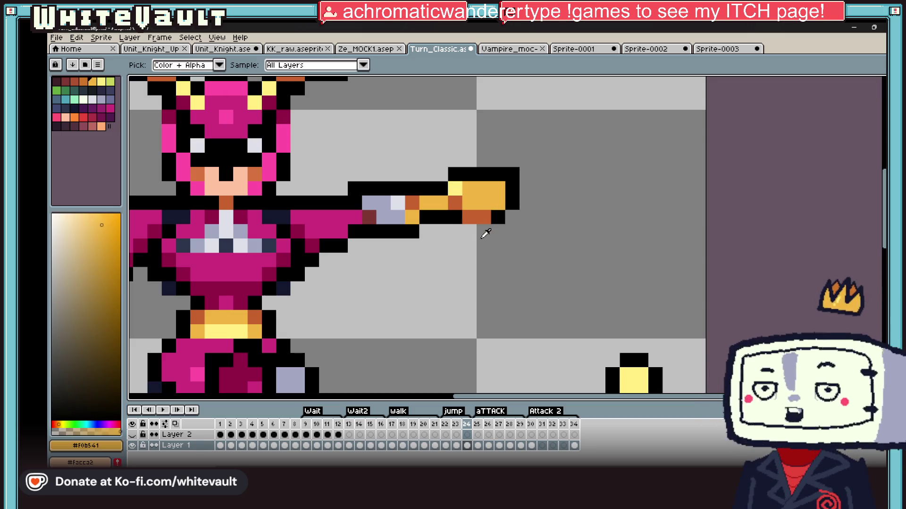
scroll(485, 230, down, 2)
scroll(488, 229, up, 1)
click(490, 227)
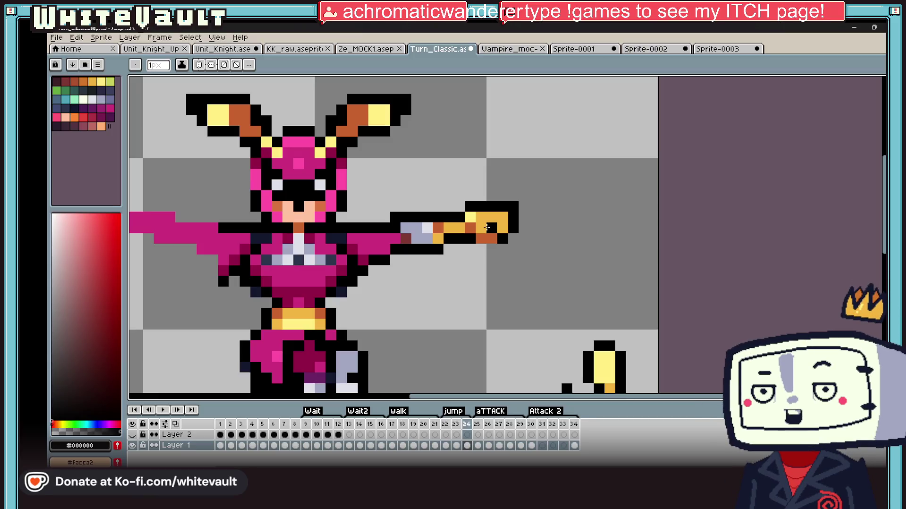
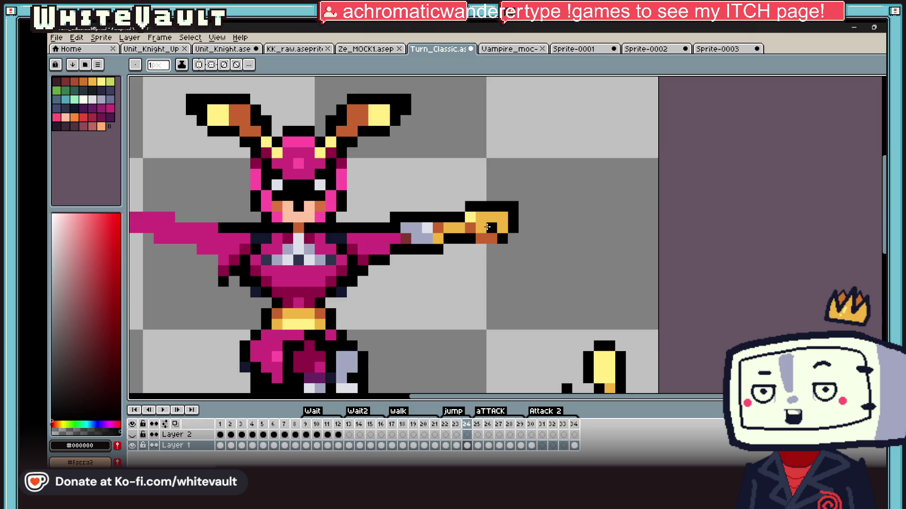
Eyedrop gold #f0b541 from the blade and paint the orange-brown tip pixels gold
key(i)
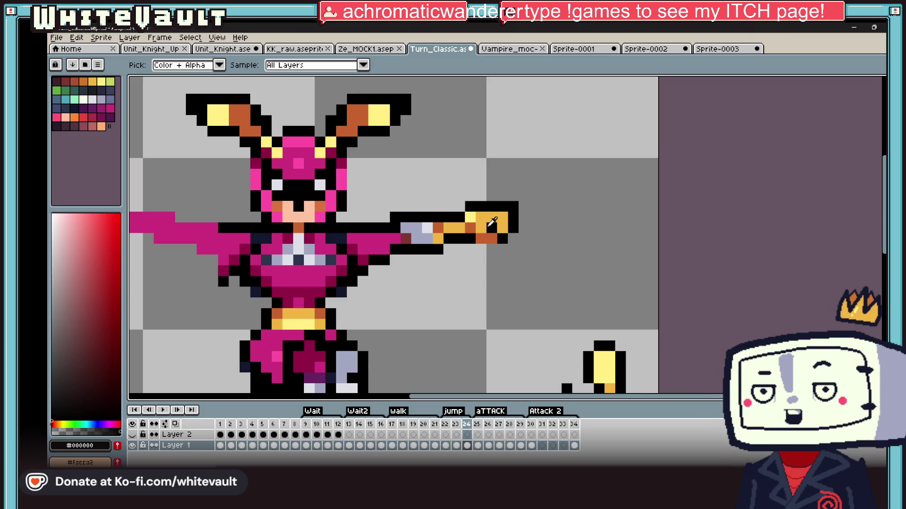
scroll(488, 226, up, 2)
click(491, 205)
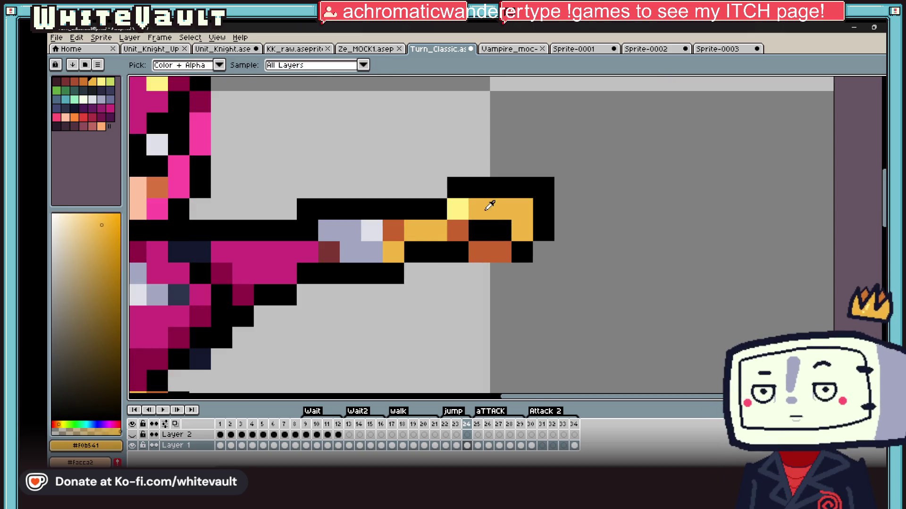
key(b)
click(469, 249)
click(461, 237)
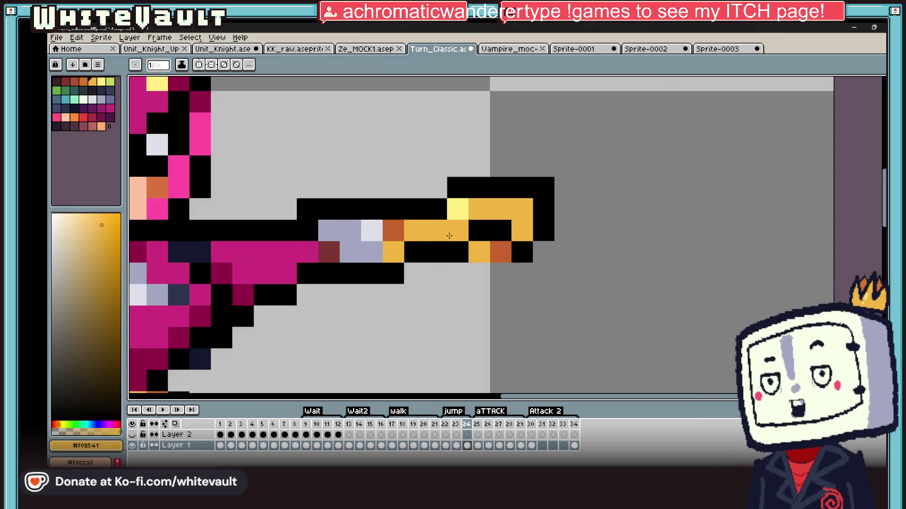
Paint an orange-brown #c5622d pixel on the blade tip, then resample the gold
key(i)
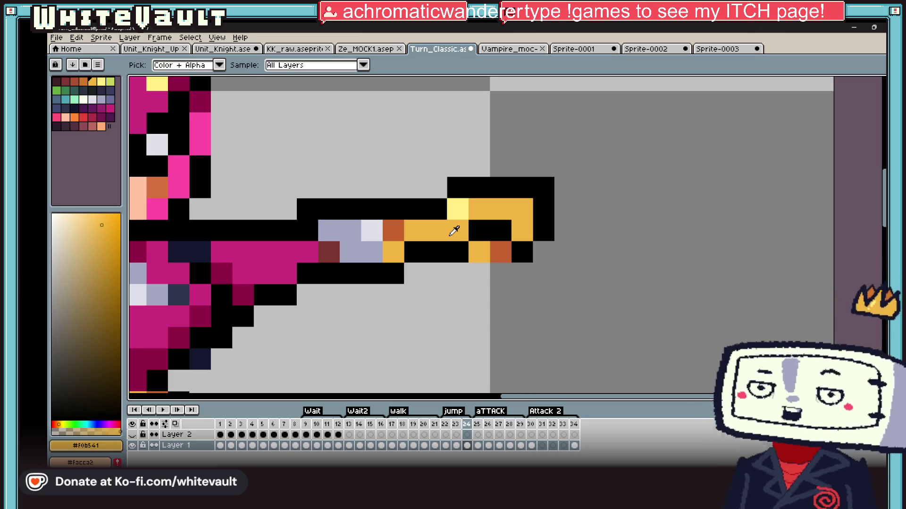
click(531, 254)
scroll(532, 253, down, 4)
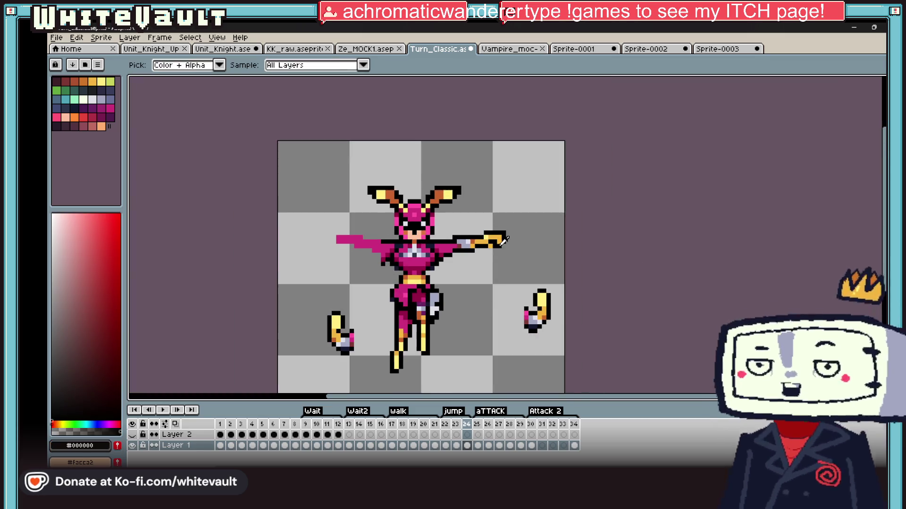
scroll(498, 240, up, 3)
key(b)
alt+click(418, 237)
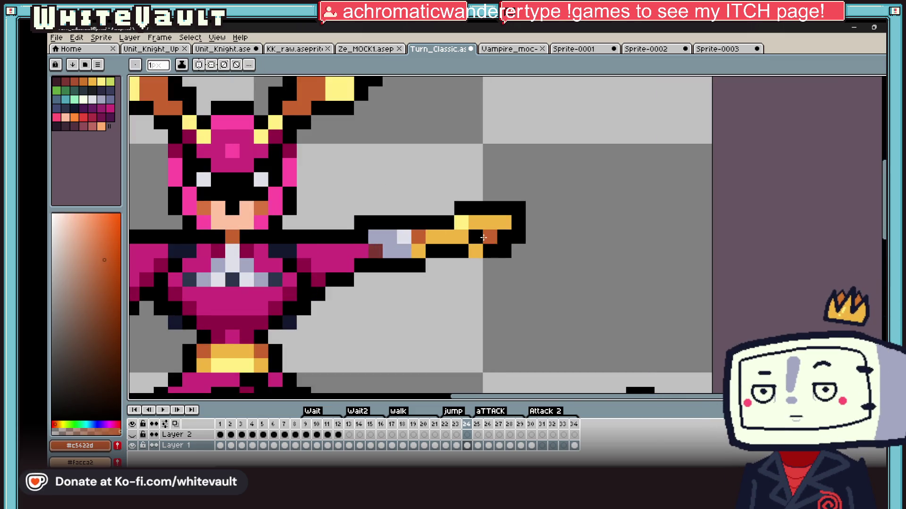
click(490, 236)
key(i)
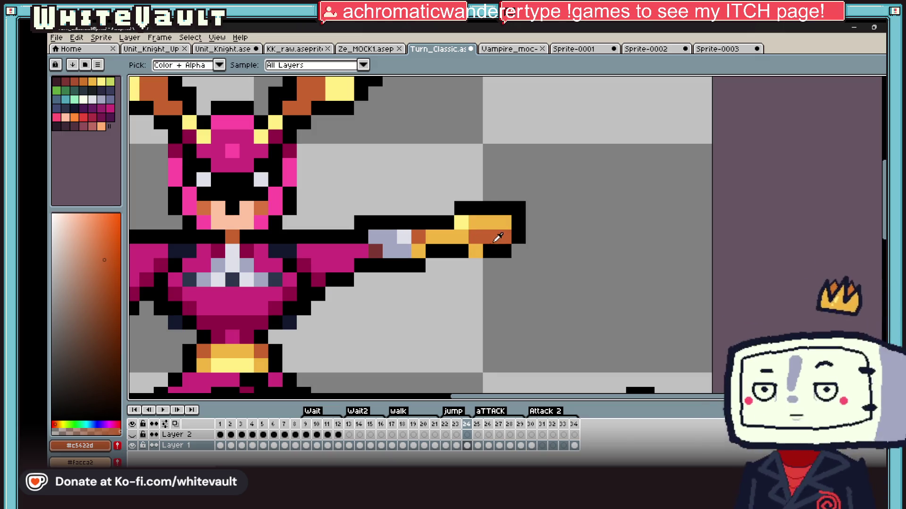
click(480, 247)
scroll(486, 248, down, 4)
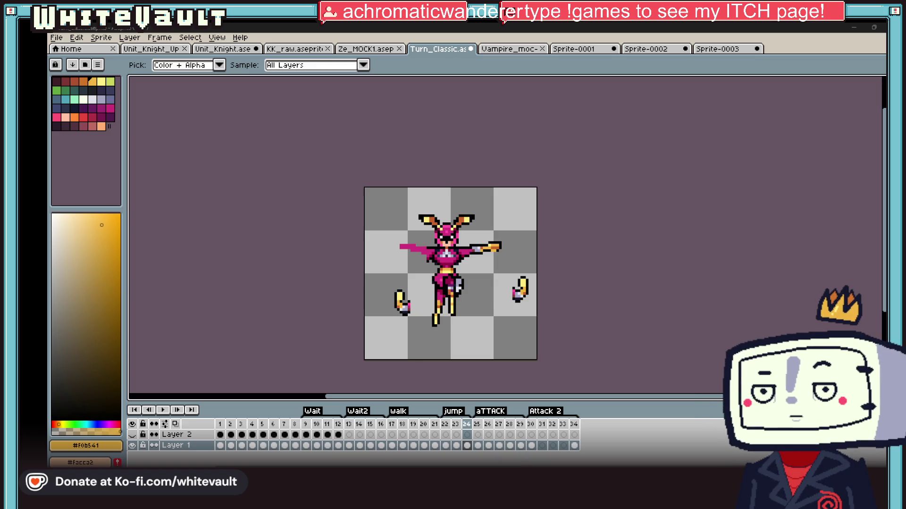
key(alt+Tab)
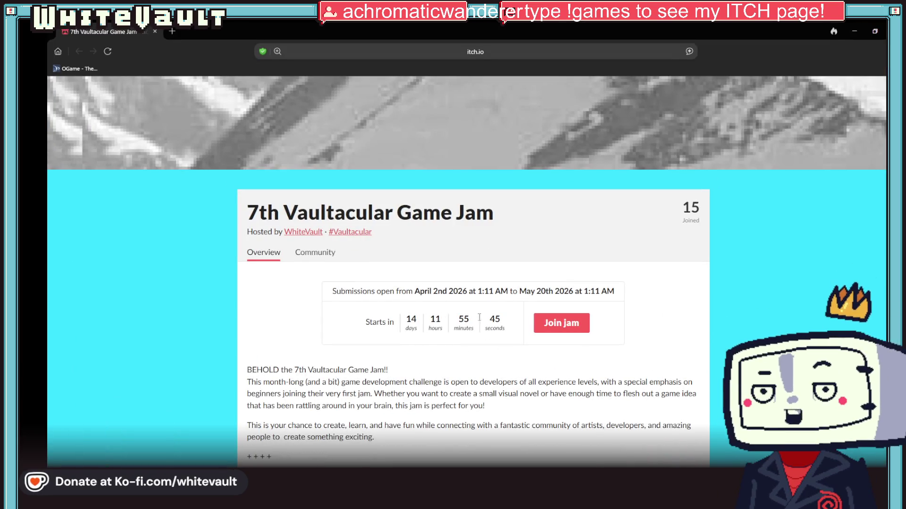
click(854, 31)
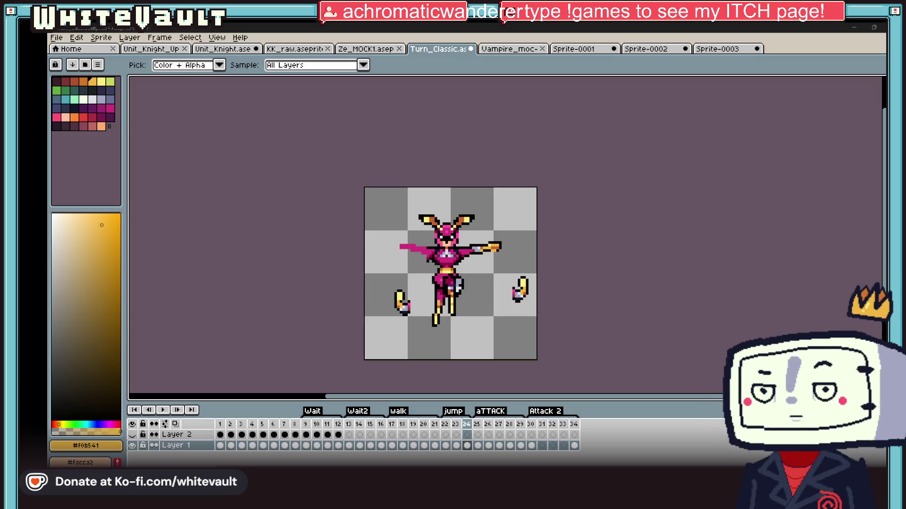
Blacken two orange-brown tip pixels and add a black pixel below the gold block
scroll(477, 250, up, 3)
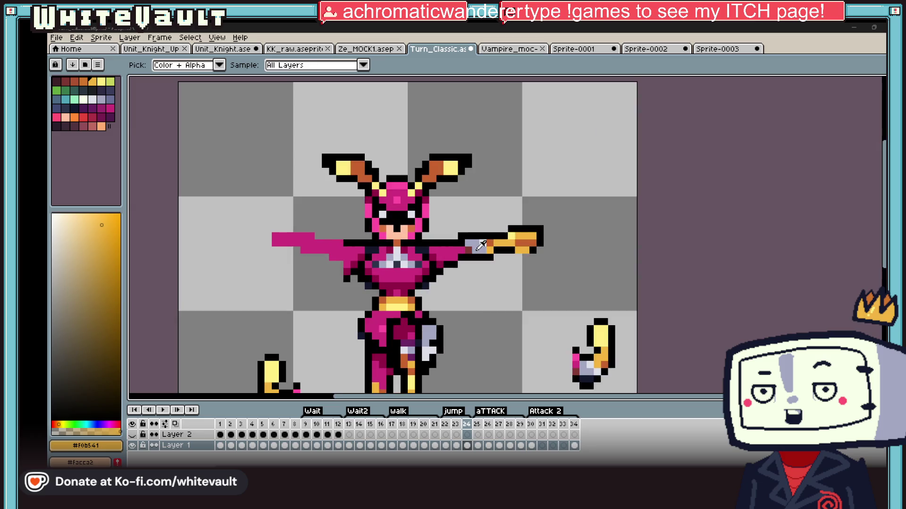
scroll(525, 241, up, 3)
click(587, 222)
click(574, 237)
click(596, 237)
click(562, 242)
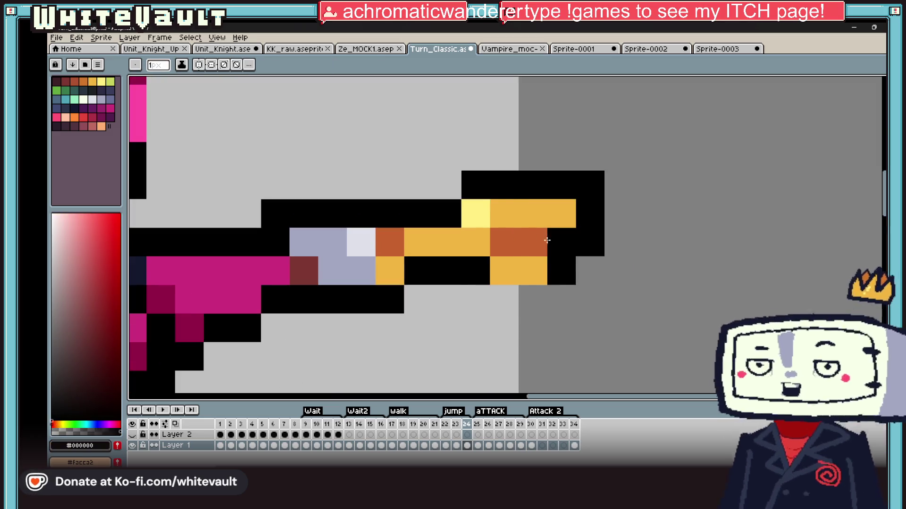
click(532, 242)
click(532, 298)
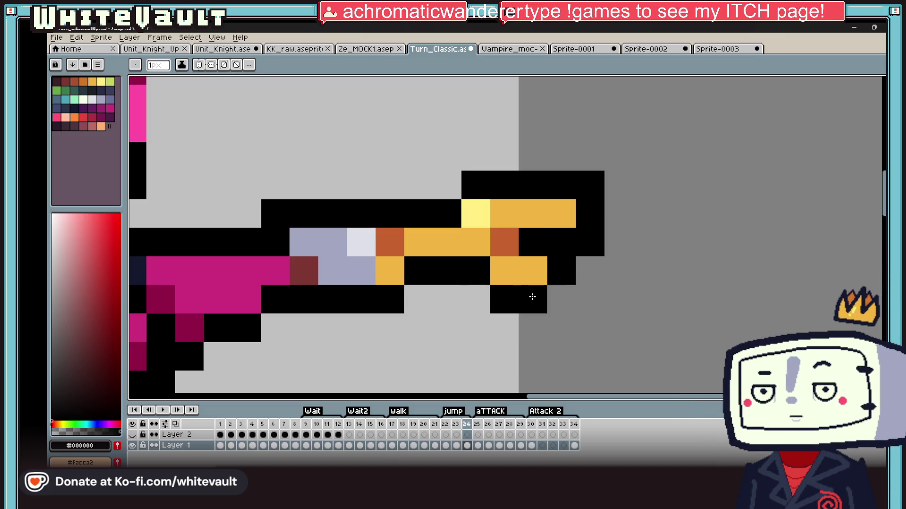
scroll(580, 289, down, 6)
scroll(598, 294, down, 3)
scroll(561, 293, up, 3)
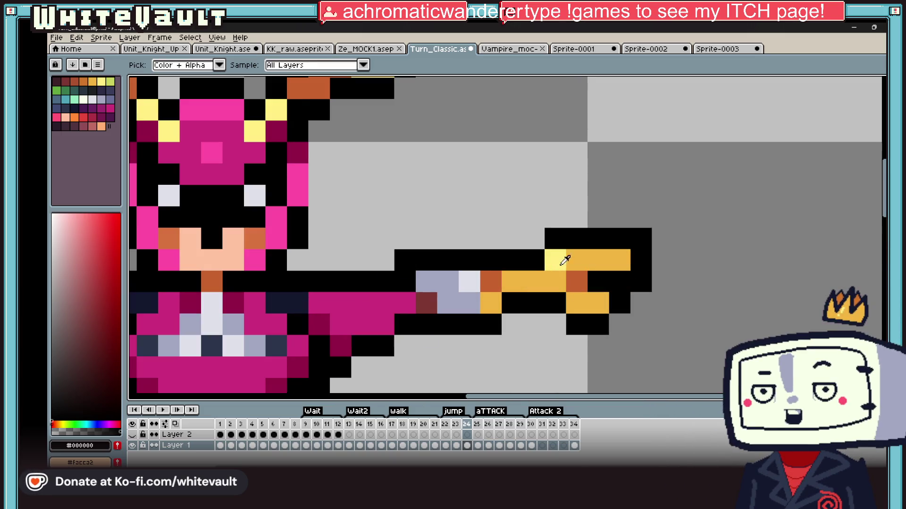
Draw a row of black outline pixels along the blade tip
alt+click(601, 257)
alt+click(560, 239)
drag(576, 260, 598, 259)
scroll(598, 265, down, 6)
scroll(598, 267, up, 2)
scroll(598, 267, up, 1)
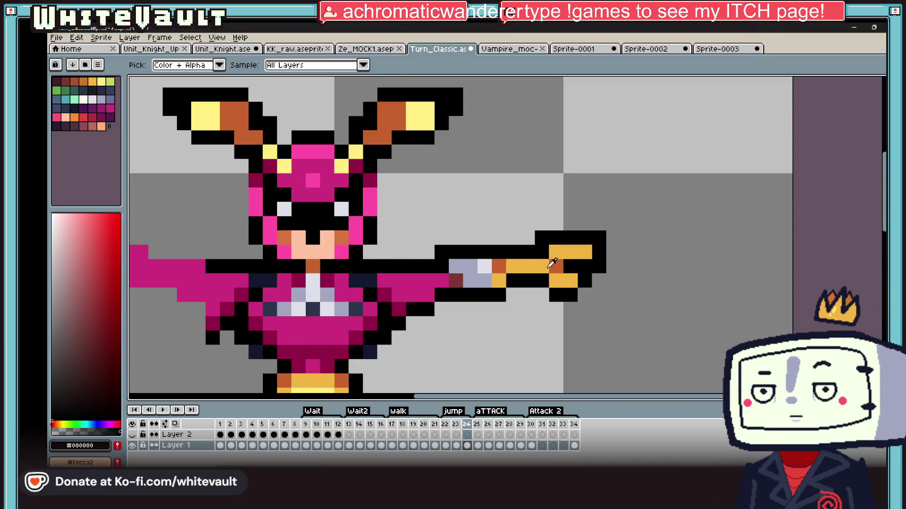
Add gold pixels near the tip with a black pixel above, and erase stray black pixels below
alt+click(570, 267)
scroll(571, 266, down, 4)
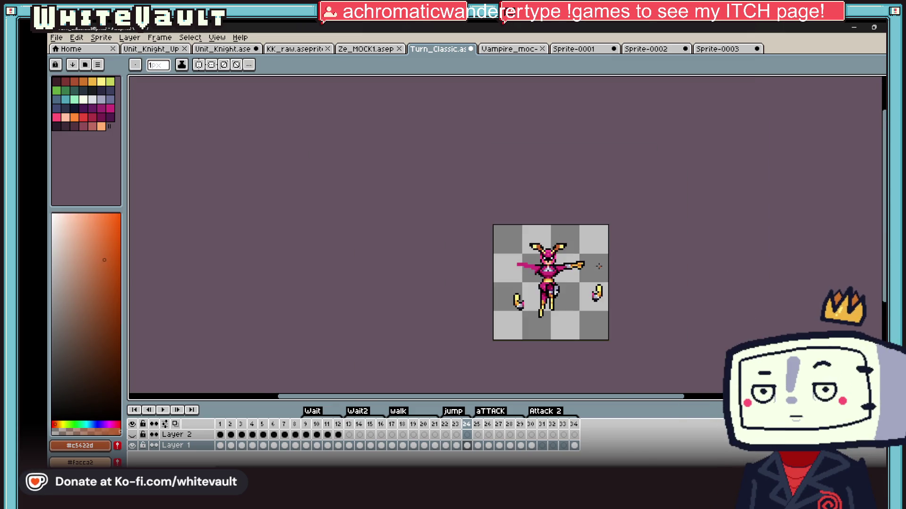
scroll(598, 263, up, 3)
alt+click(598, 263)
click(585, 263)
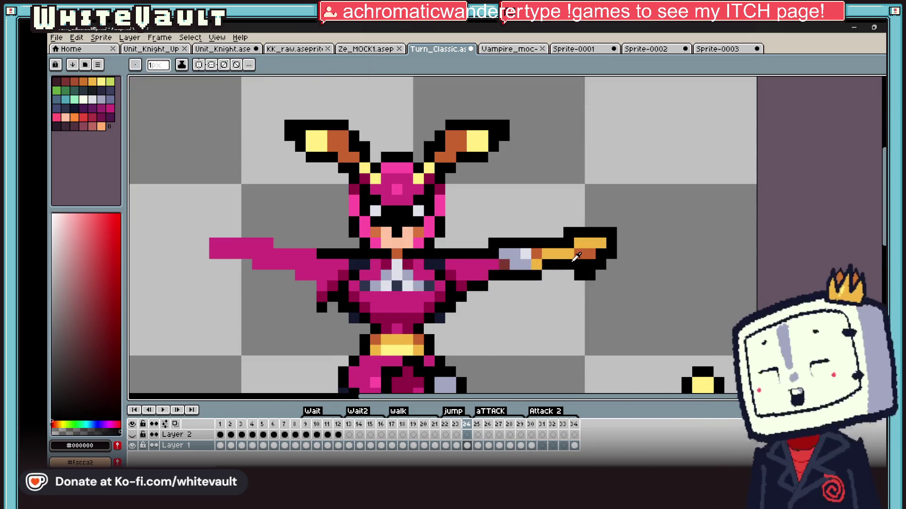
alt+click(590, 243)
click(569, 243)
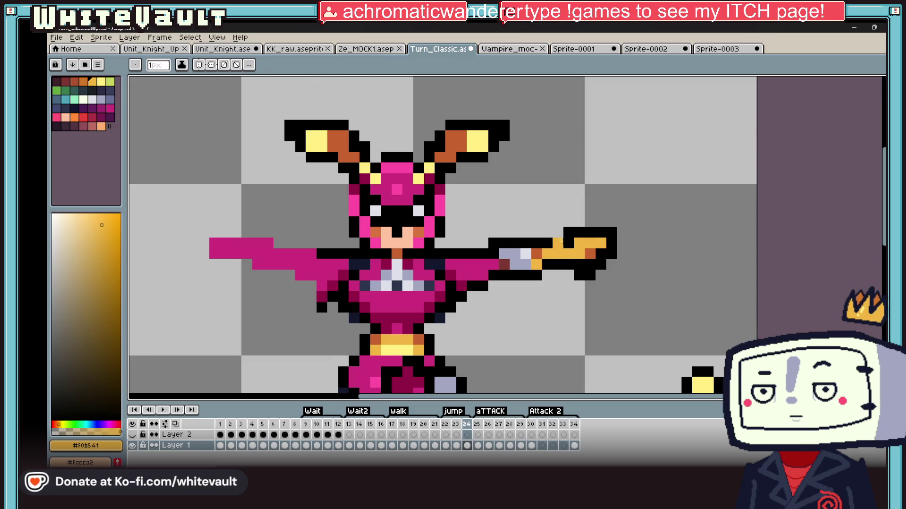
alt+click(558, 243)
click(559, 232)
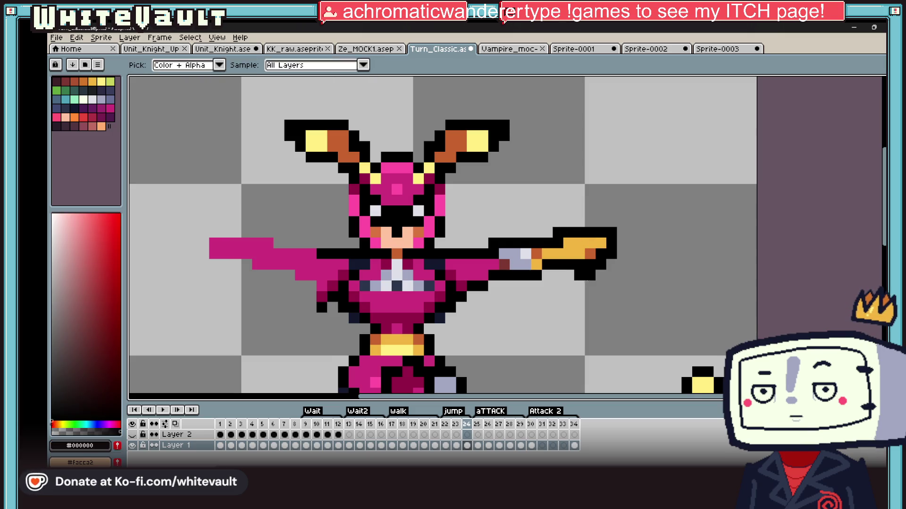
alt+click(611, 275)
drag(591, 275, 579, 275)
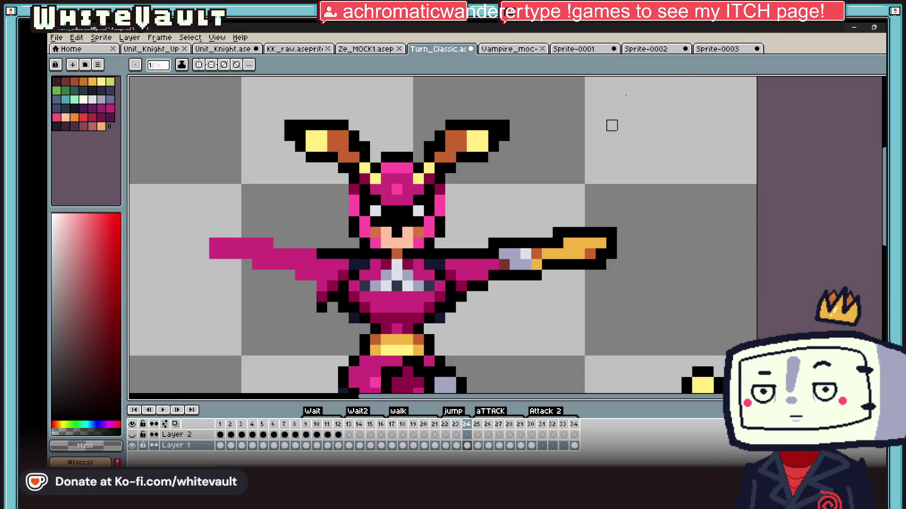
Add a gold pixel above the blade tip and extend the black outline around the raised tip
scroll(633, 286, down, 3)
scroll(633, 286, down, 2)
scroll(622, 246, up, 3)
scroll(623, 246, up, 1)
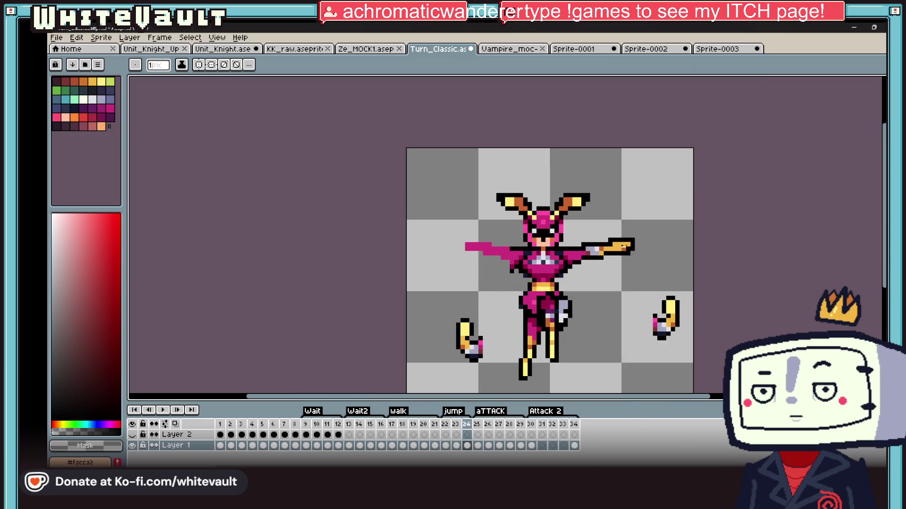
scroll(623, 246, up, 1)
scroll(627, 244, up, 1)
alt+click(636, 241)
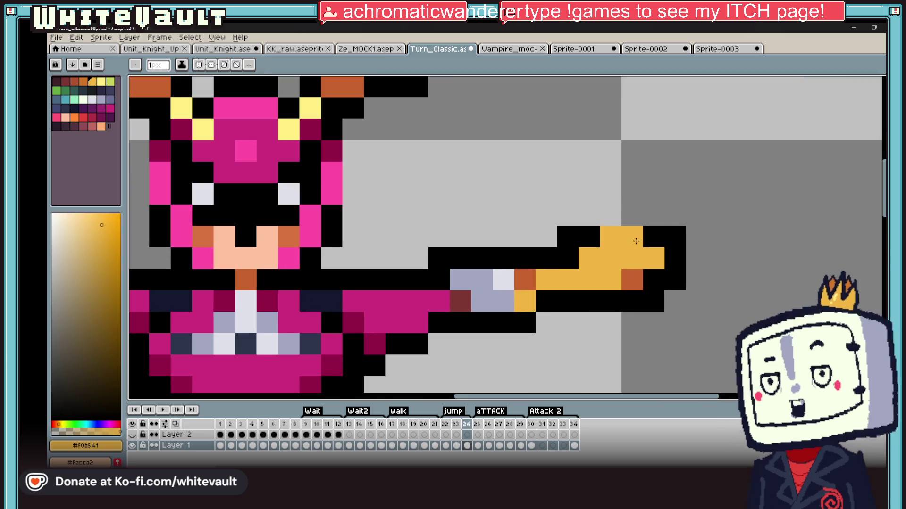
click(653, 215)
click(632, 215)
alt+click(660, 236)
drag(611, 212, 654, 194)
key(ctrl+z)
click(632, 237)
drag(611, 259, 624, 255)
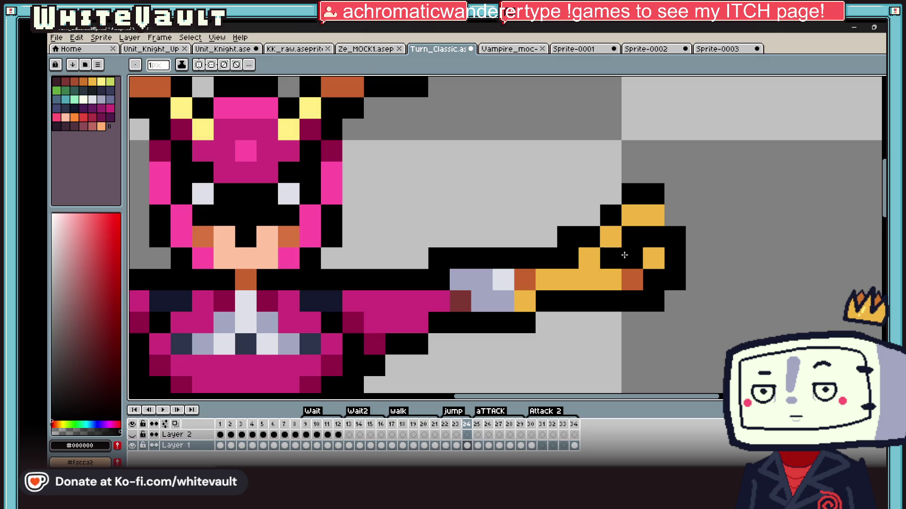
Paint two raised tip pixels orange-brown #c5622d, then resample black, orange-brown and gold
alt+click(632, 280)
click(632, 236)
click(611, 258)
alt+click(675, 236)
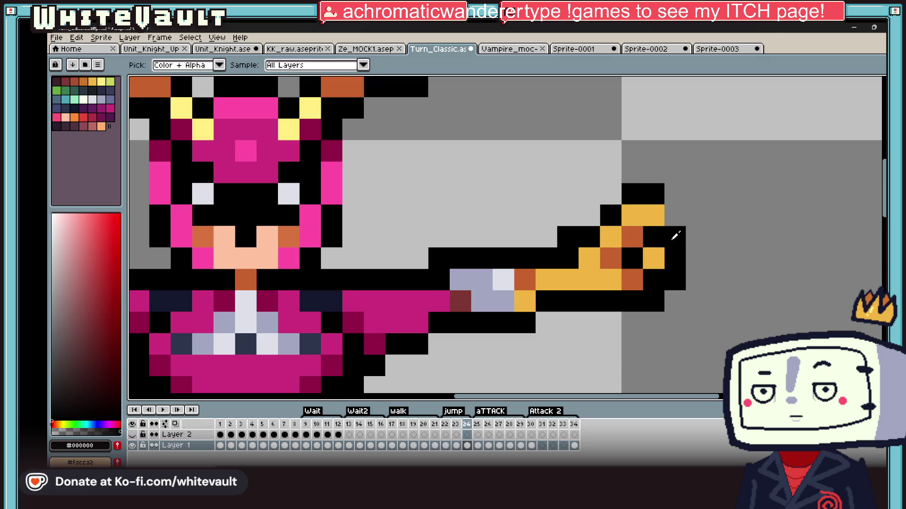
scroll(676, 236, down, 5)
scroll(677, 229, up, 4)
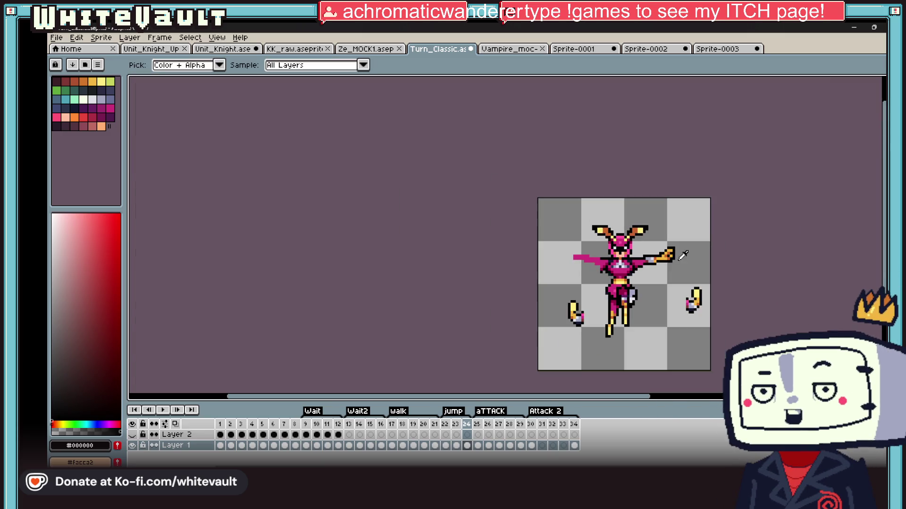
scroll(678, 222, down, 4)
scroll(679, 245, up, 4)
alt+click(648, 241)
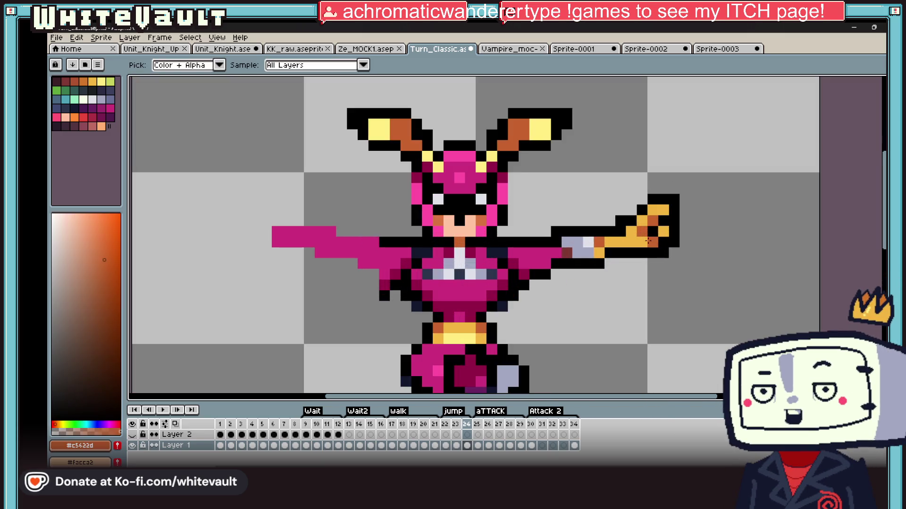
alt+click(644, 239)
scroll(646, 238, down, 4)
scroll(648, 238, up, 3)
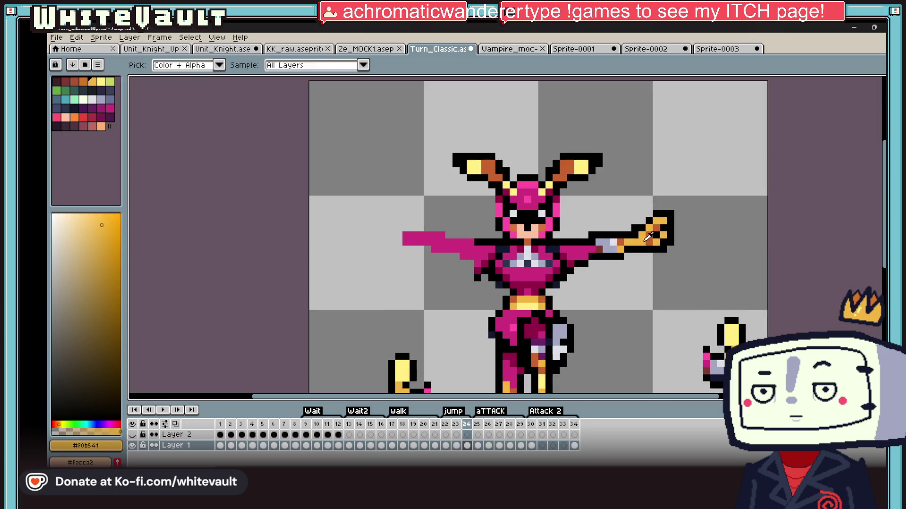
scroll(647, 238, down, 4)
scroll(646, 240, up, 3)
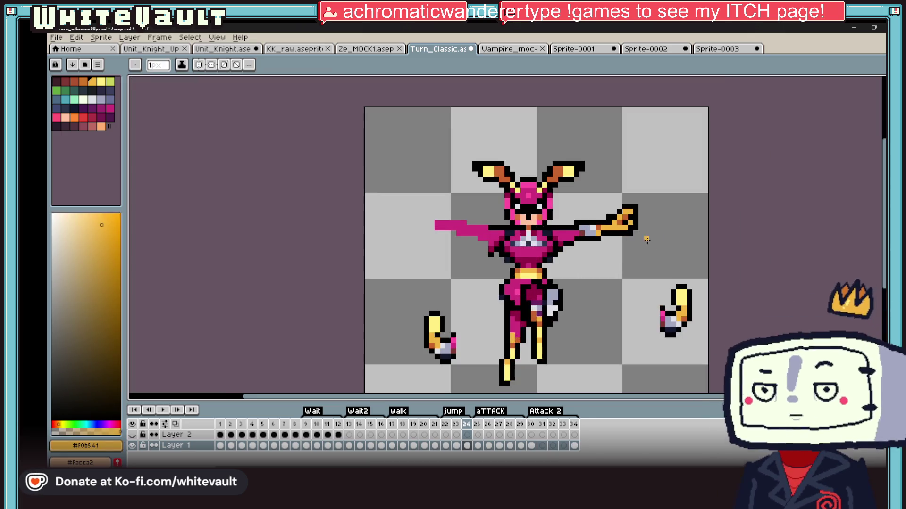
scroll(647, 241, up, 2)
key(ctrl)
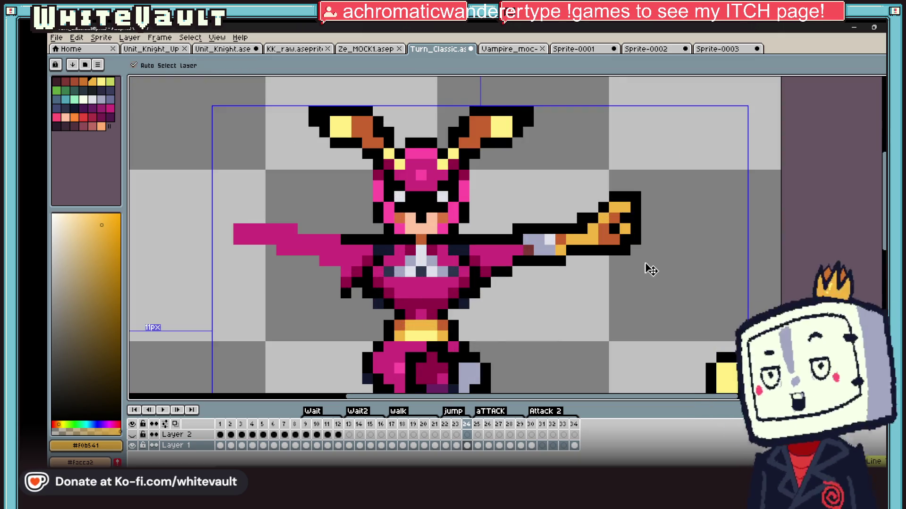
scroll(652, 267, down, 4)
scroll(655, 259, down, 2)
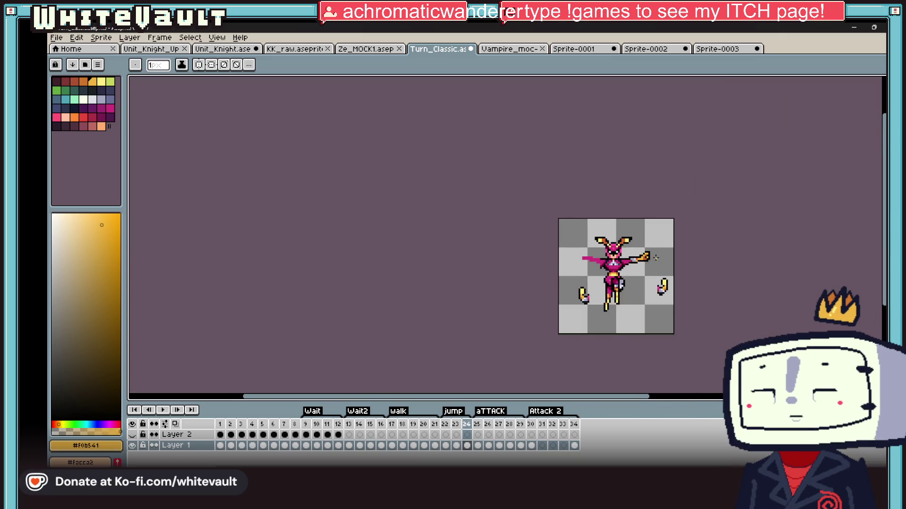
scroll(656, 257, up, 3)
scroll(632, 253, up, 3)
Recolour the claw tip pixels orange-brown, blacken its outer pixels and turn the lower one yellow
key(alt)
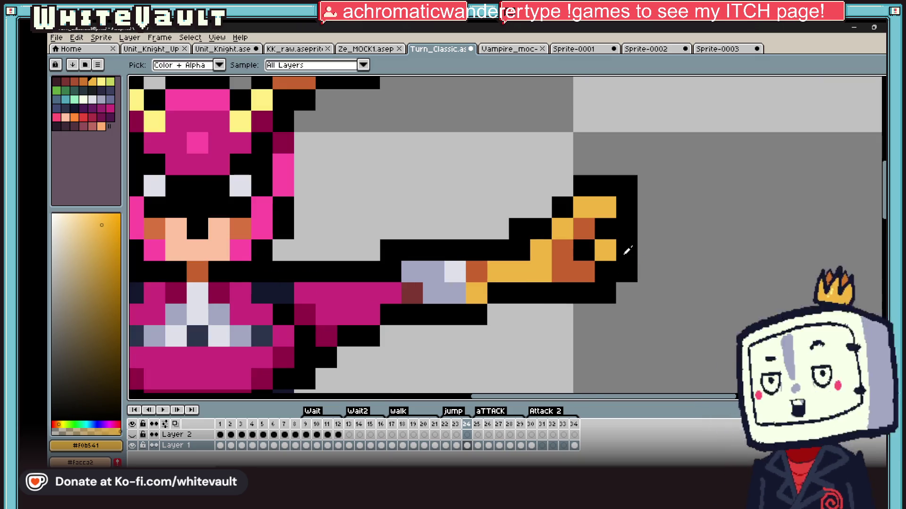
click(584, 271)
alt+click(583, 229)
click(604, 228)
key(ctrl+z)
click(565, 271)
alt+click(566, 265)
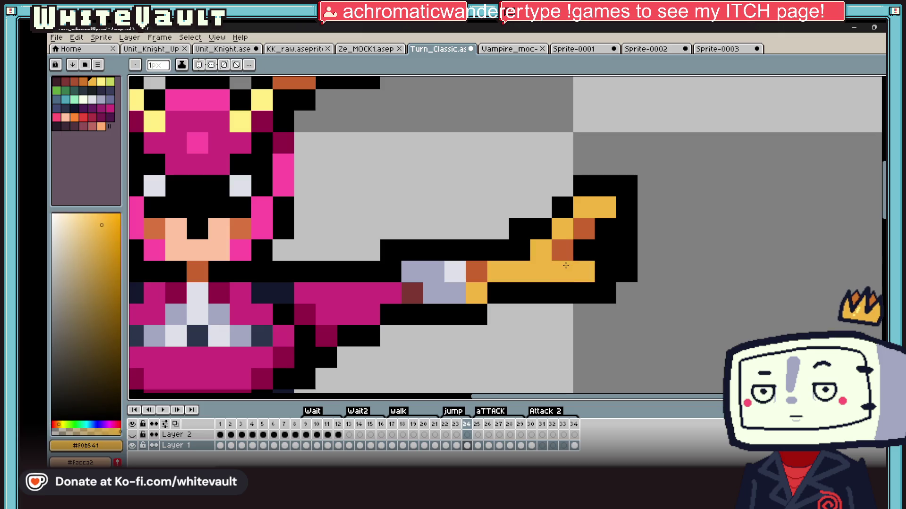
scroll(565, 266, down, 3)
scroll(566, 266, down, 1)
scroll(580, 267, up, 3)
scroll(589, 266, up, 1)
Add an orange-brown claw pixel one step up-right, then pick the dark red shade from the arm
alt+click(589, 250)
click(589, 267)
key(ctrl+z)
click(608, 248)
key(alt)
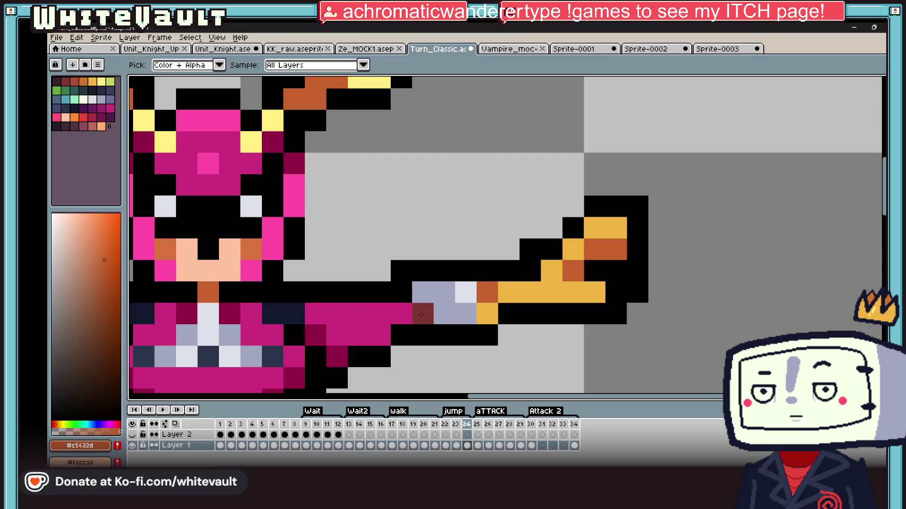
alt+click(421, 314)
scroll(590, 269, down, 4)
scroll(619, 242, down, 3)
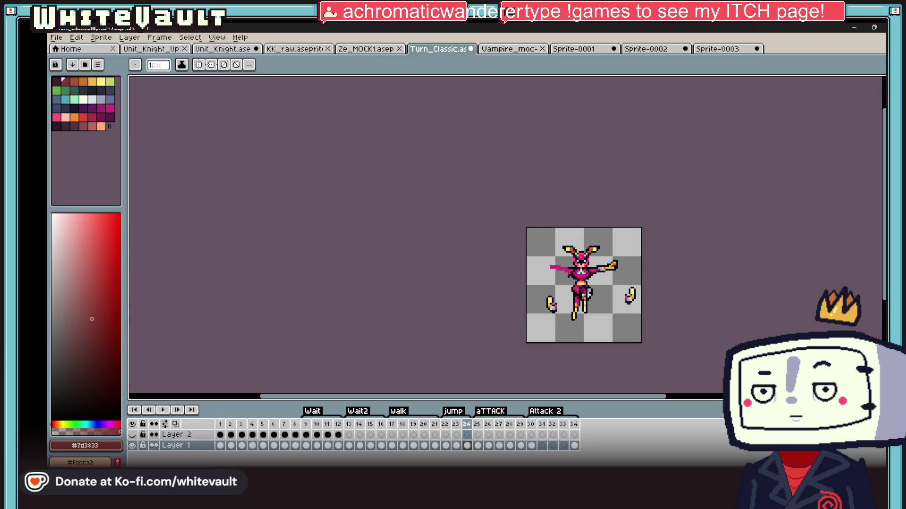
Marquee-select and remove the loose claw pieces to the right and lower left of the character
key(m)
scroll(636, 299, up, 3)
drag(588, 258, 649, 345)
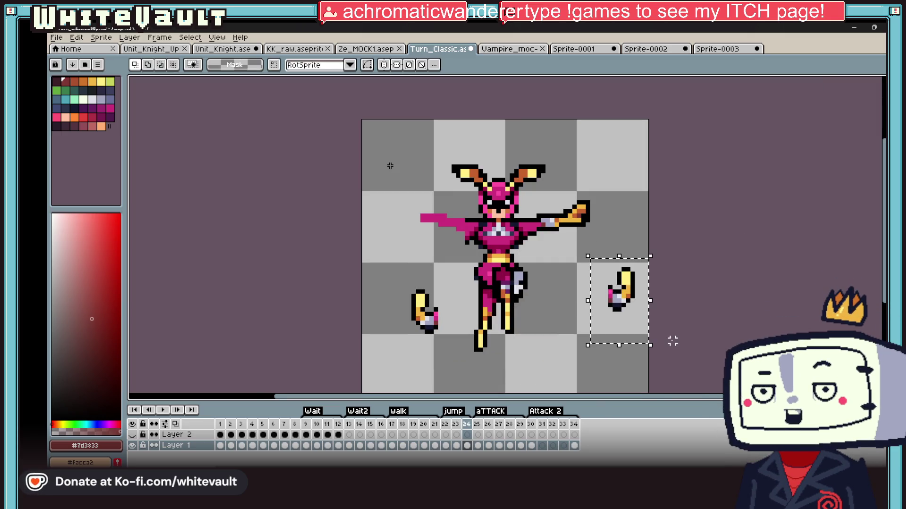
key(Delete)
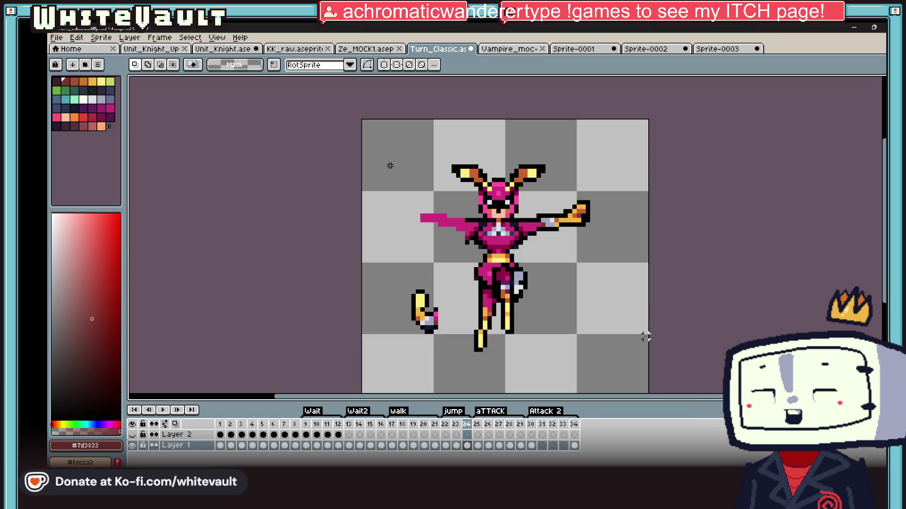
scroll(402, 330, up, 1)
drag(389, 258, 468, 369)
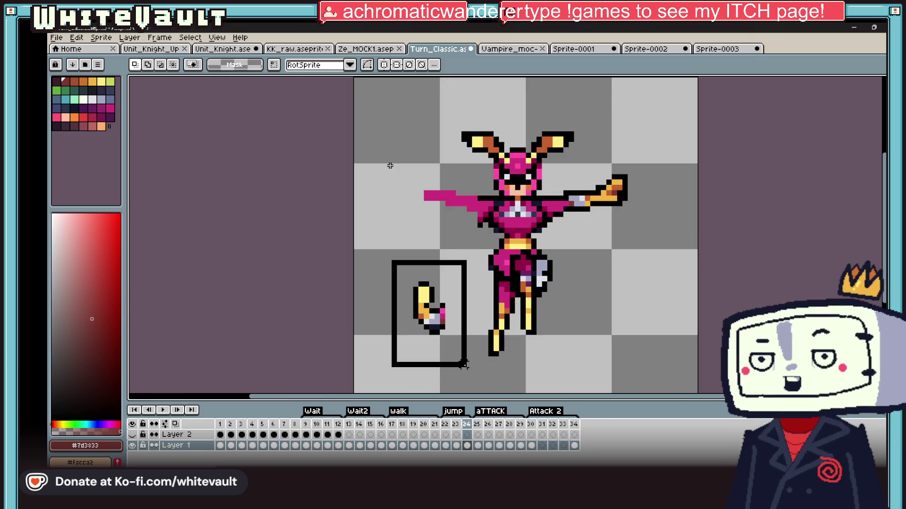
key(ctrl+x)
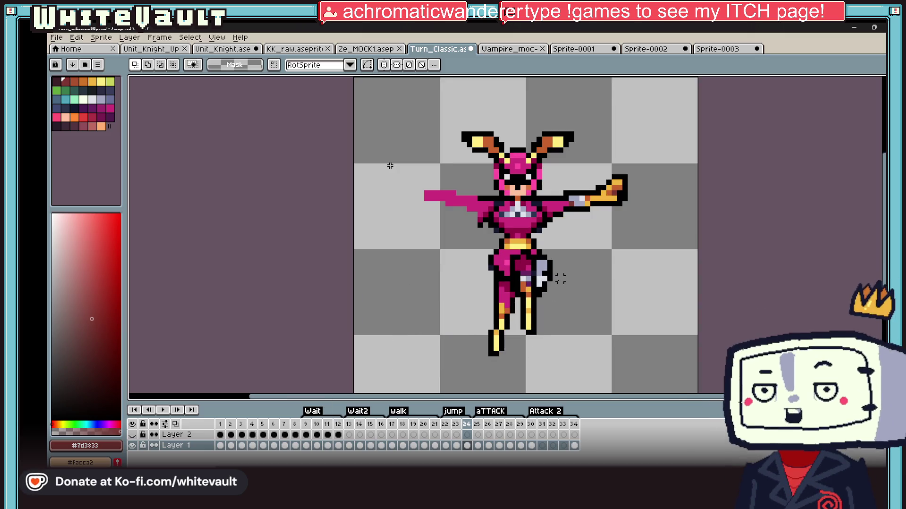
scroll(582, 207, up, 3)
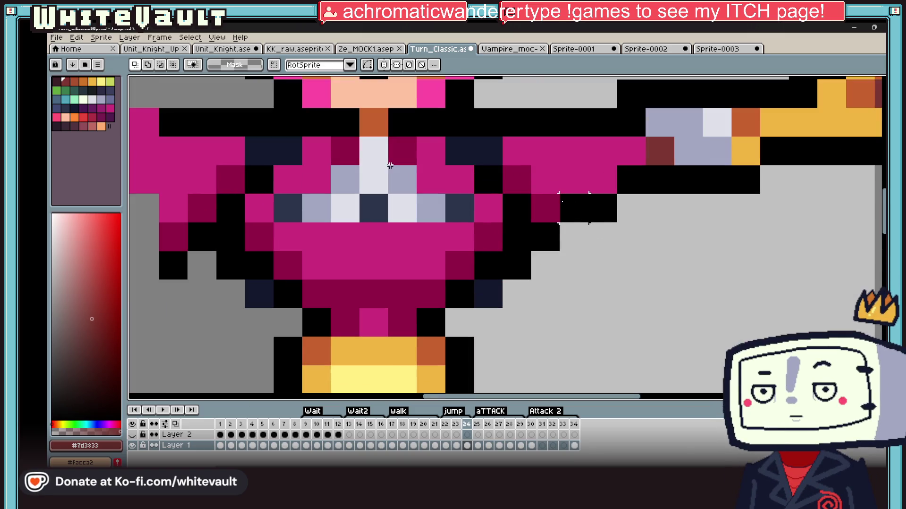
Paint a shoulder outline pixel dark magenta #930047 sampled from the armor
key(b)
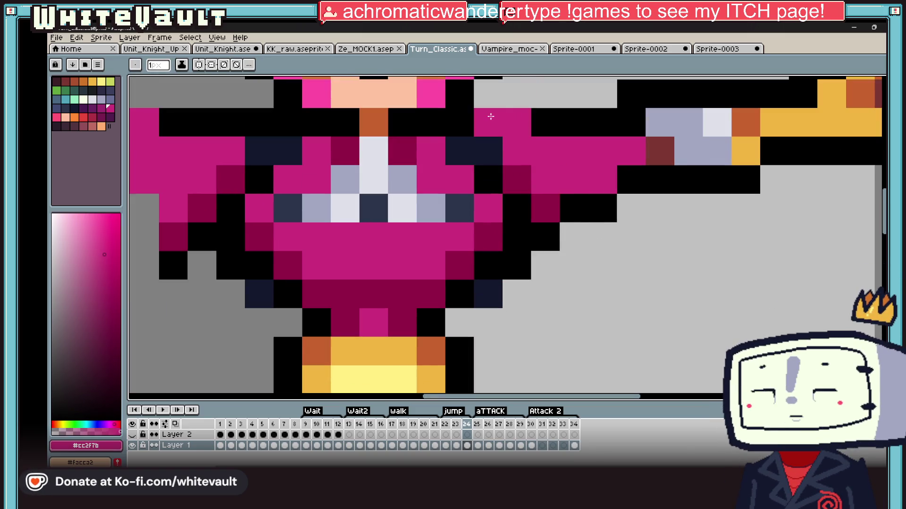
key(ctrl+z)
alt+click(539, 146)
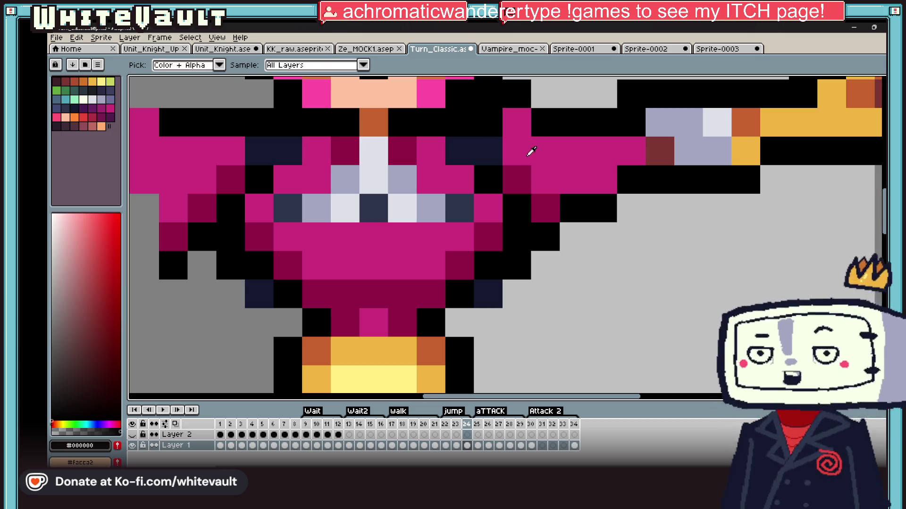
click(486, 126)
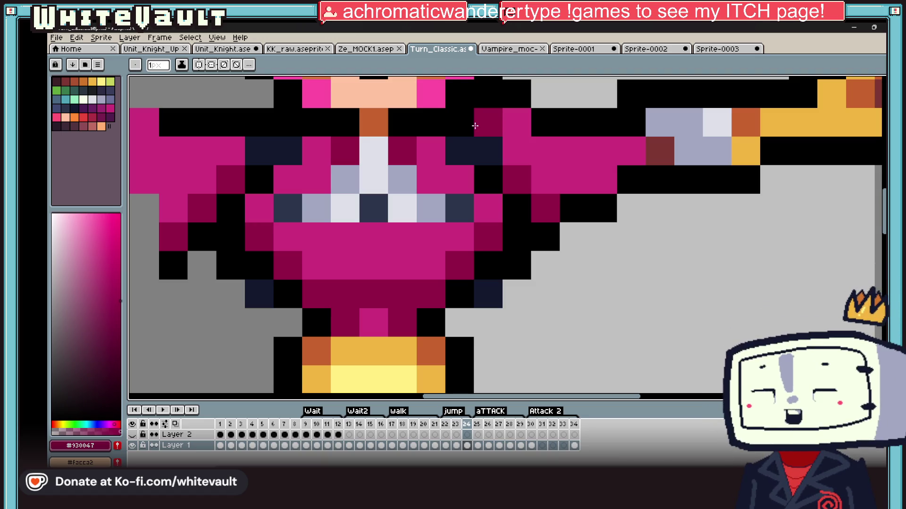
Select the claw arm with the rectangular marquee, then clear the selection
scroll(579, 198, down, 5)
scroll(578, 198, down, 1)
scroll(632, 160, up, 2)
scroll(632, 161, up, 1)
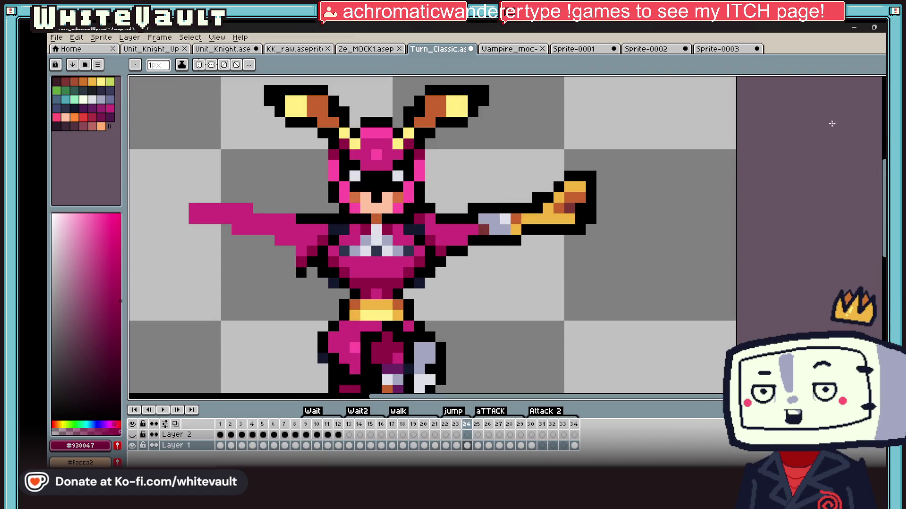
key(m)
drag(453, 145, 729, 313)
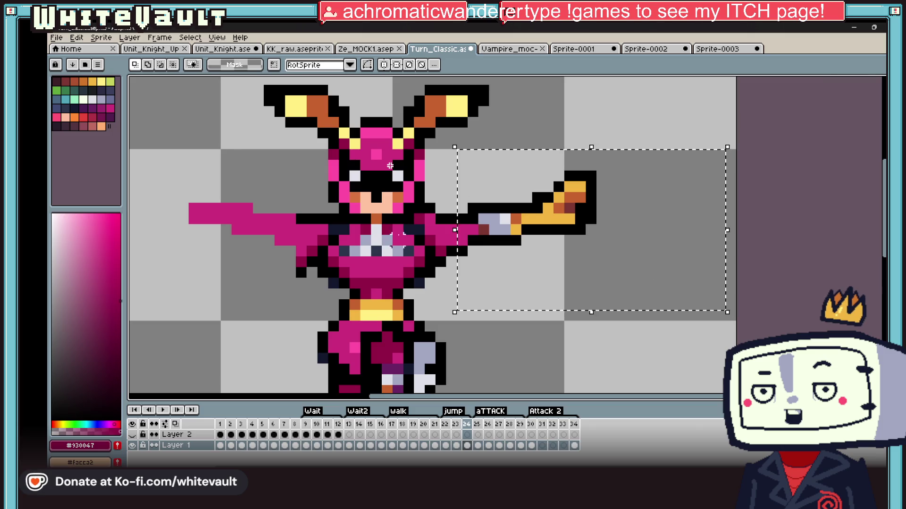
scroll(505, 227, down, 3)
scroll(502, 233, up, 2)
click(552, 293)
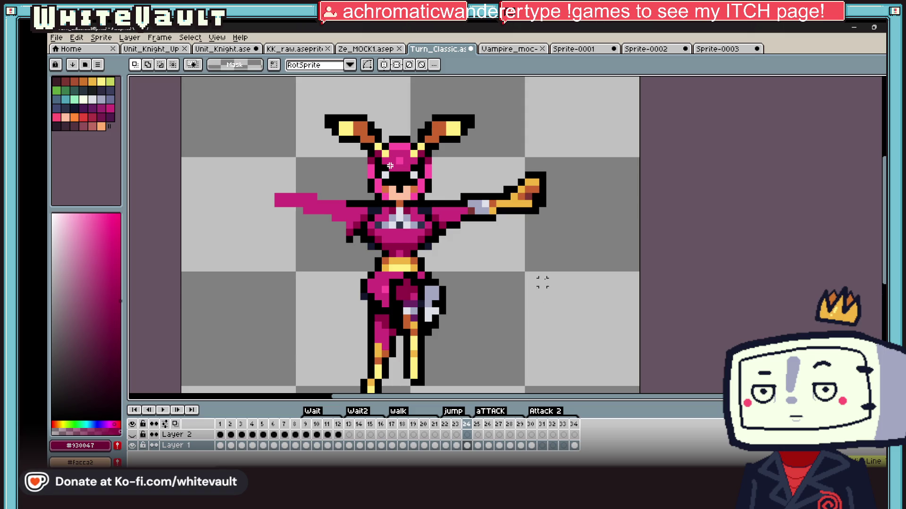
Repaint the shoulder joint pixels in magenta, black and dark magenta, then pick the dark navy shade
scroll(449, 214, up, 2)
key(i)
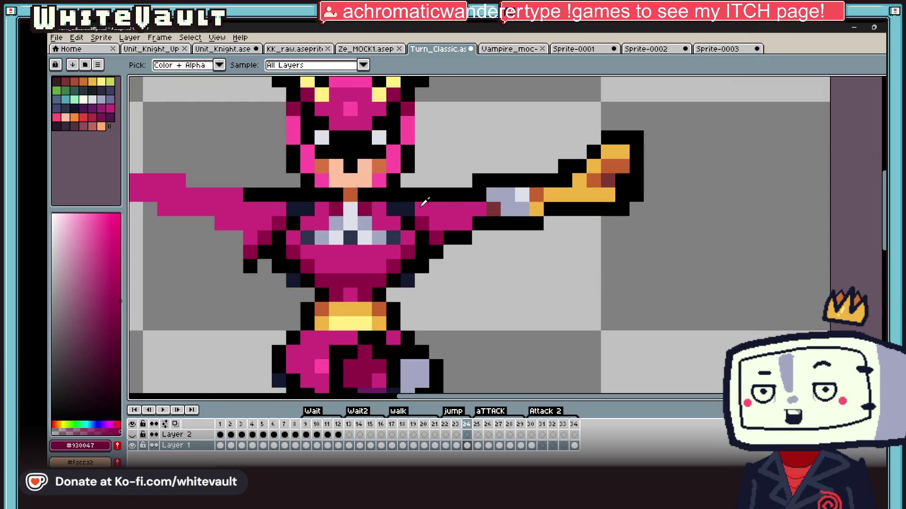
drag(422, 195, 436, 195)
click(458, 192)
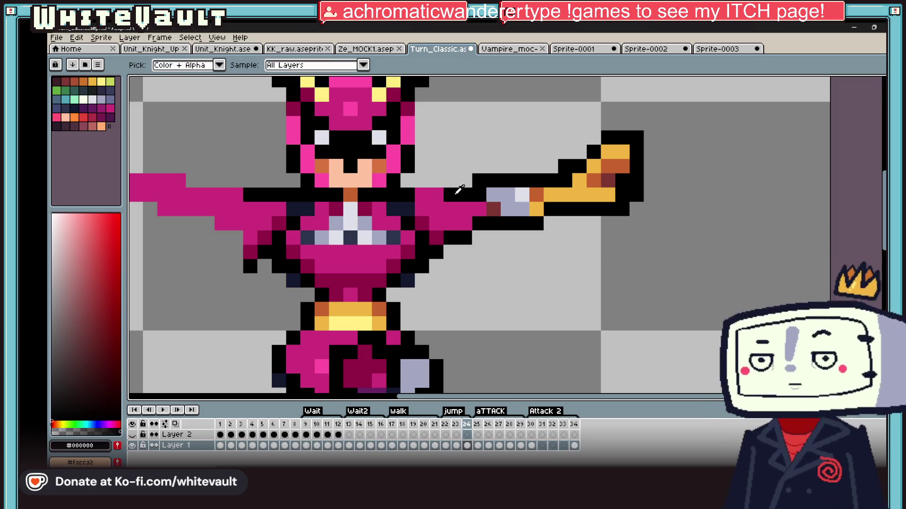
click(423, 194)
scroll(439, 198, down, 3)
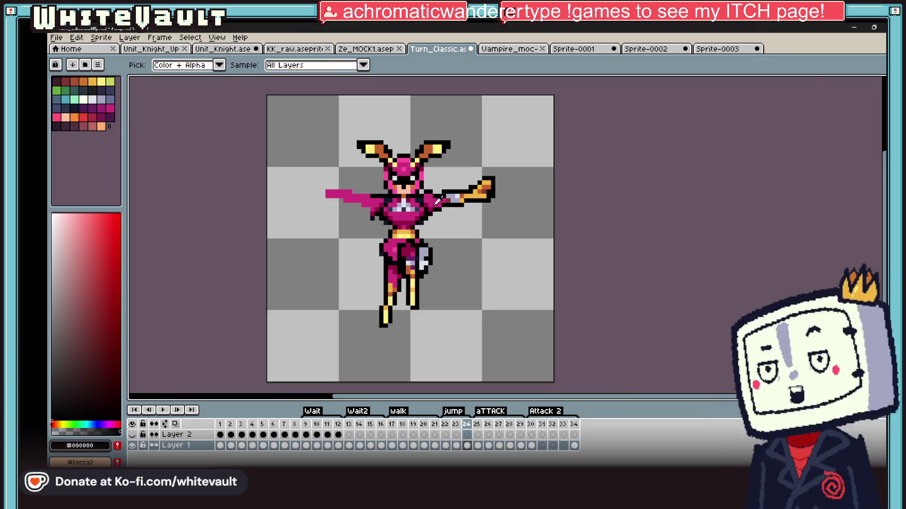
scroll(438, 201, up, 3)
key(b)
alt+click(421, 203)
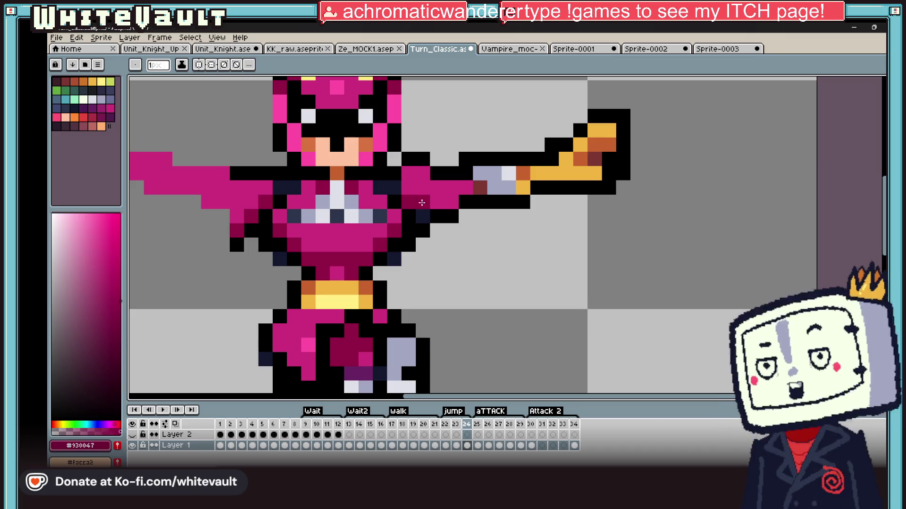
click(408, 187)
alt+click(411, 200)
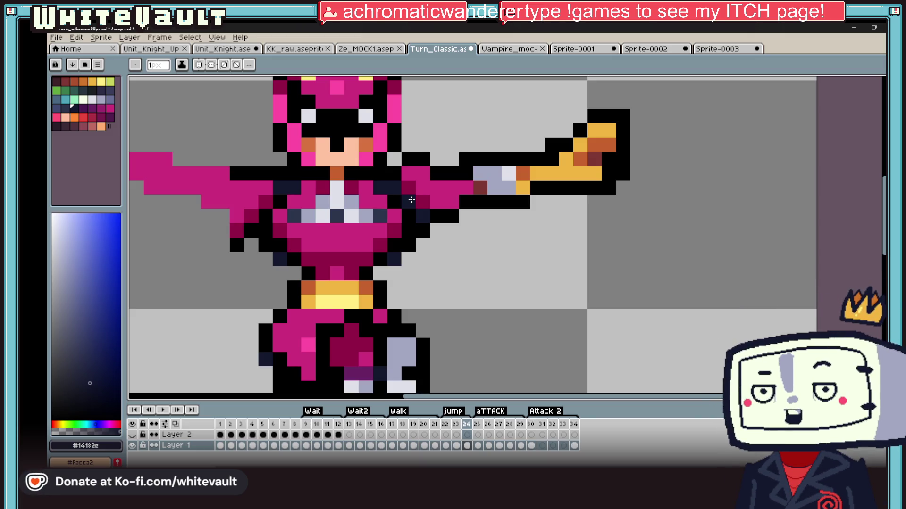
Select the golden-clawed right arm to copy, then delete the old left arm
scroll(539, 151, down, 3)
scroll(539, 151, down, 1)
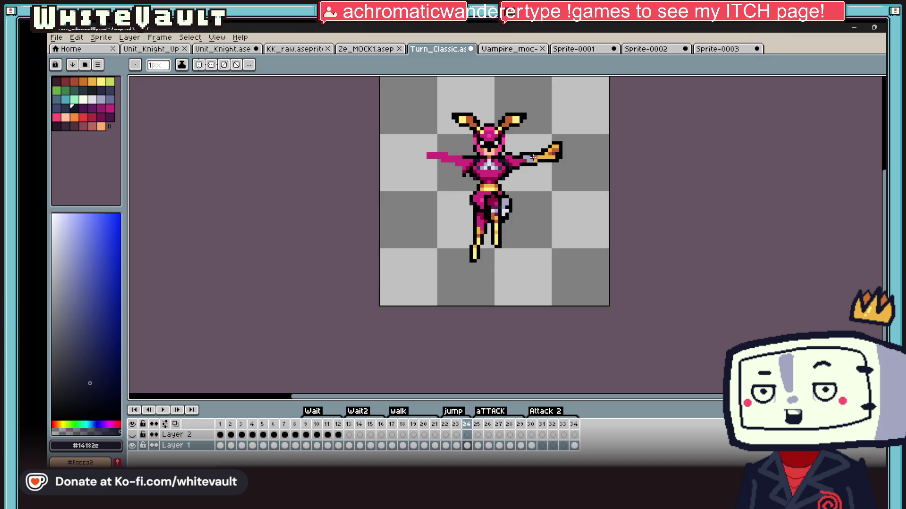
scroll(532, 151, up, 1)
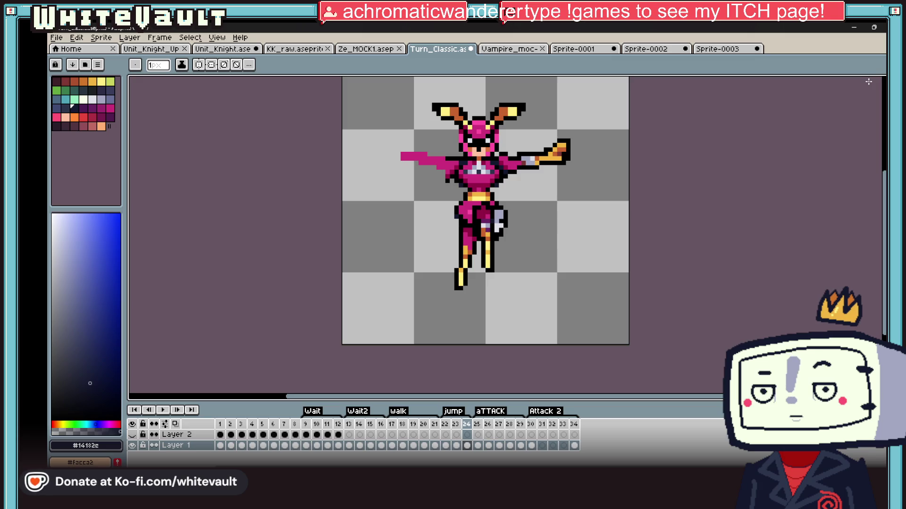
scroll(871, 81, up, 1)
click(882, 81)
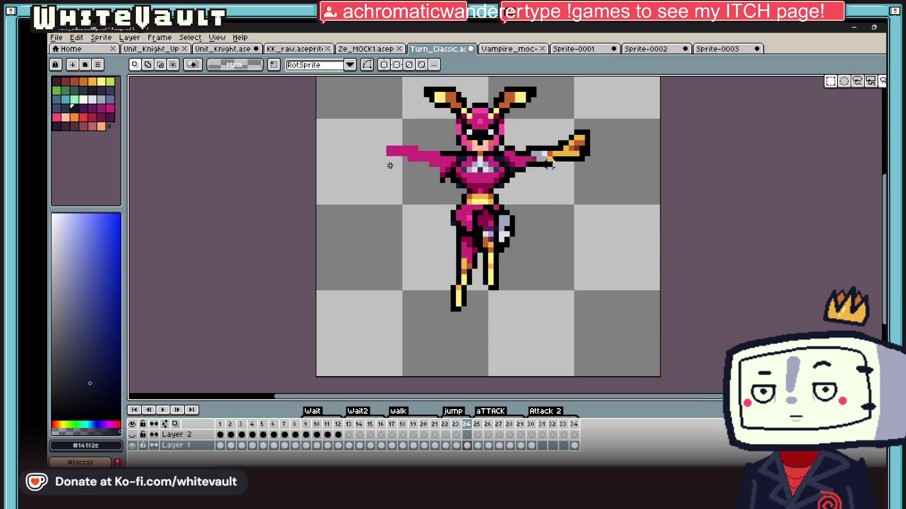
drag(504, 132, 634, 190)
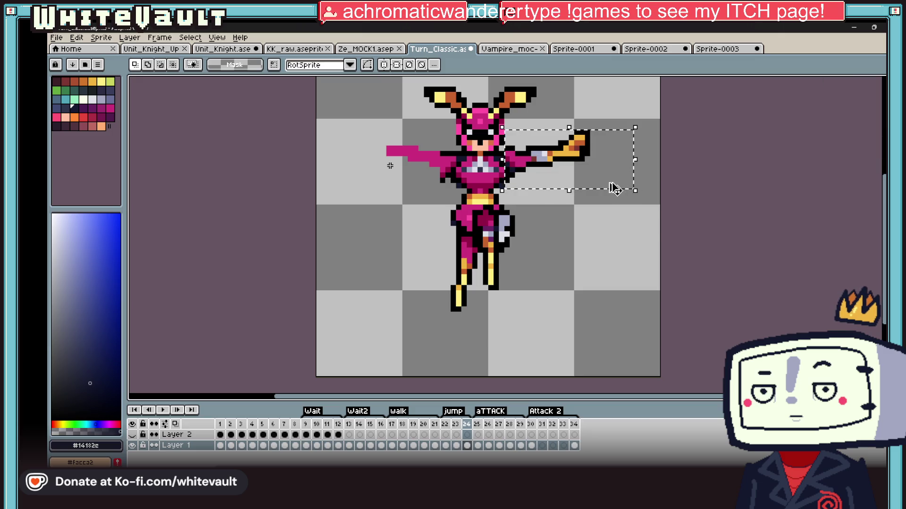
drag(322, 125, 444, 184)
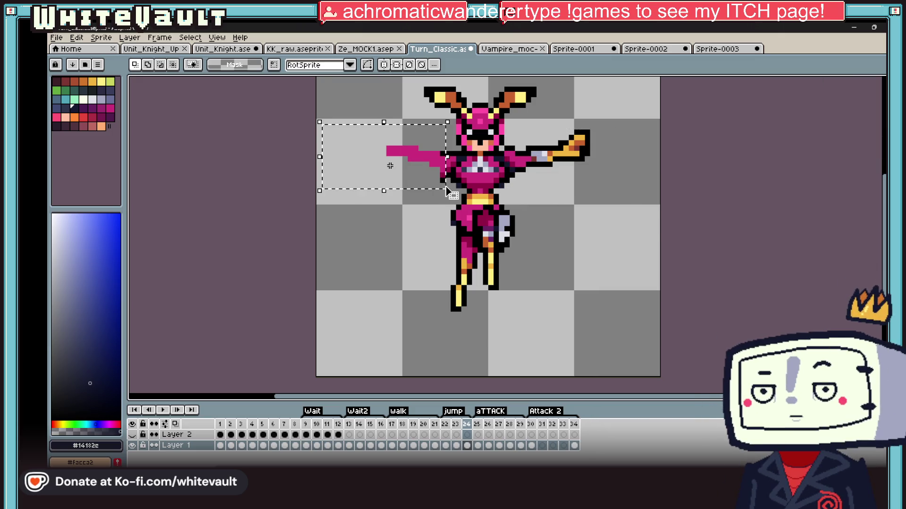
click(442, 181)
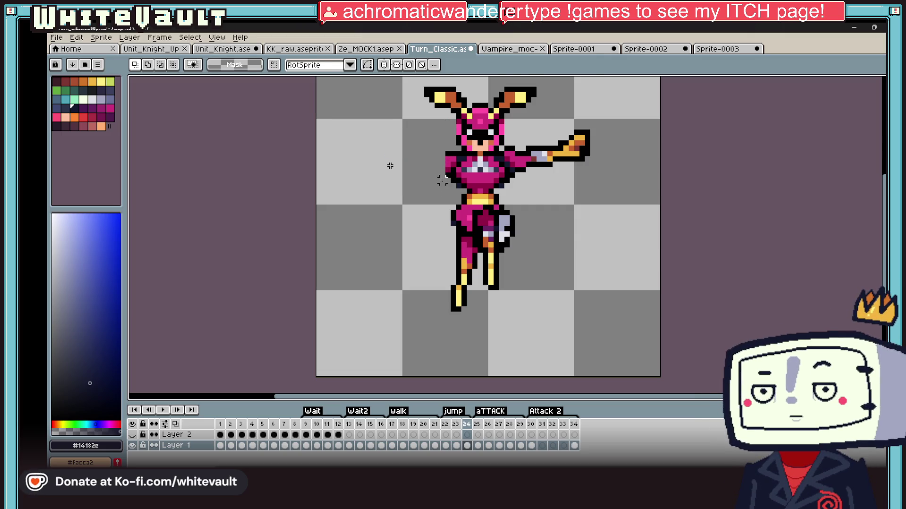
Paste the right arm flipped horizontally (Shift+H) and drop it onto the left side
key(ctrl+v)
key(shift+h)
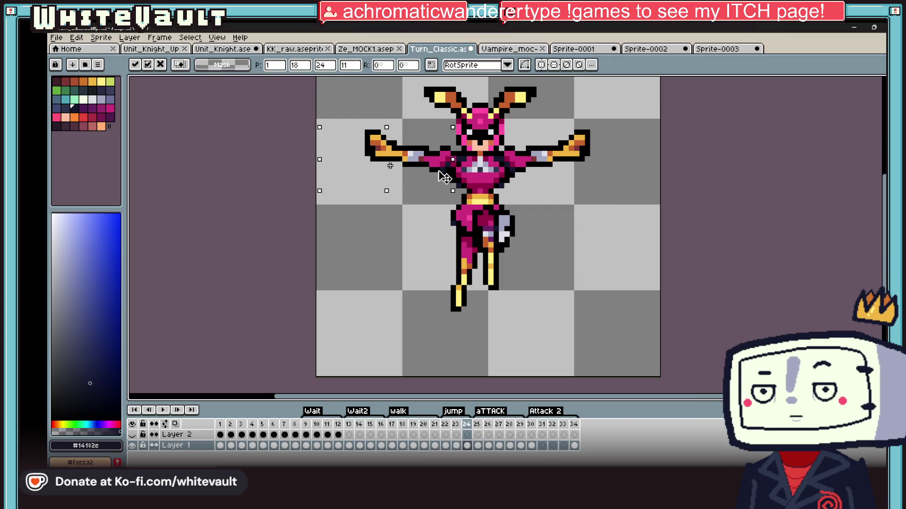
key(Return)
scroll(591, 198, down, 2)
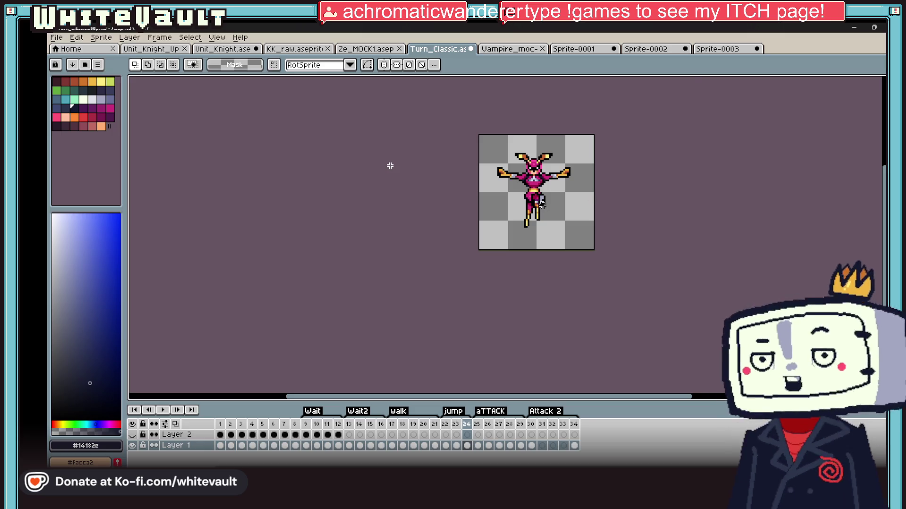
Repaint the leg's magenta pixels black and a bright pink pixel dark magenta #930047
scroll(543, 205, up, 3)
key(b)
scroll(505, 208, up, 2)
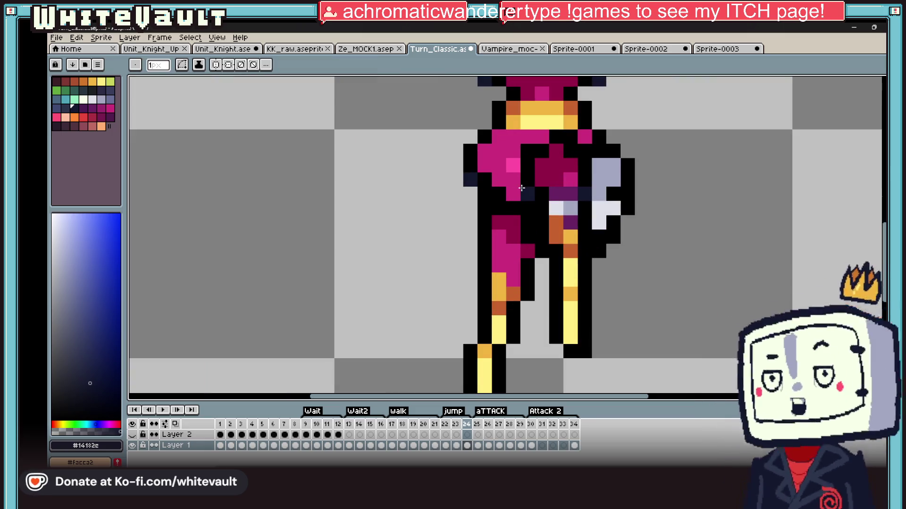
alt+click(526, 208)
drag(495, 180, 519, 182)
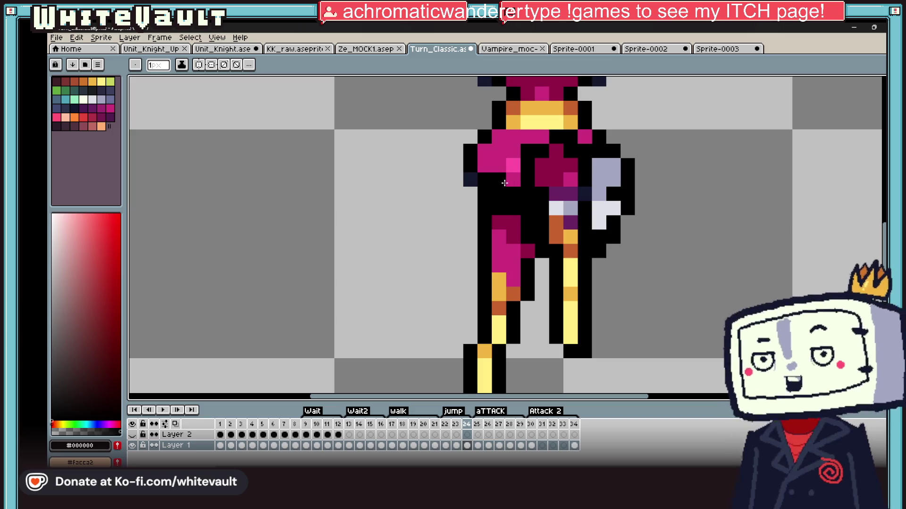
alt+click(542, 170)
click(513, 165)
scroll(603, 170, down, 5)
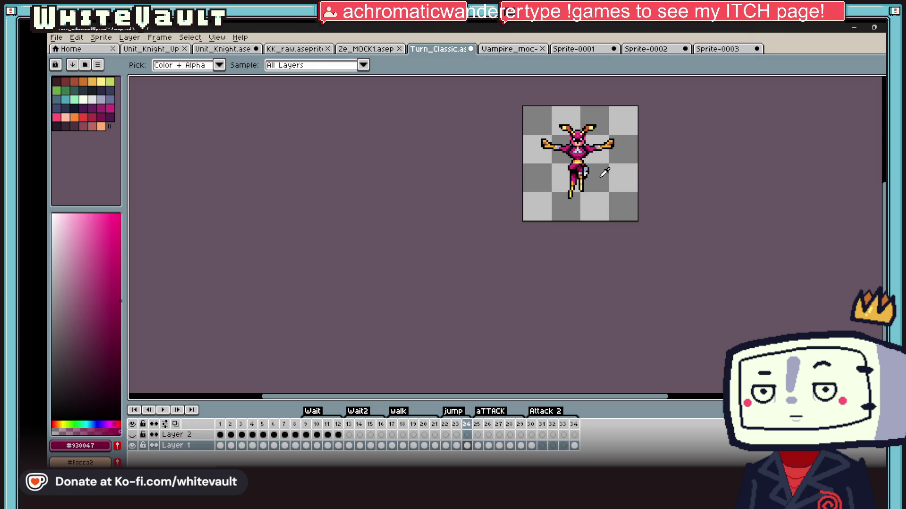
scroll(594, 176, up, 2)
Lasso the left leg and move it about two pixels right
key(shift+q)
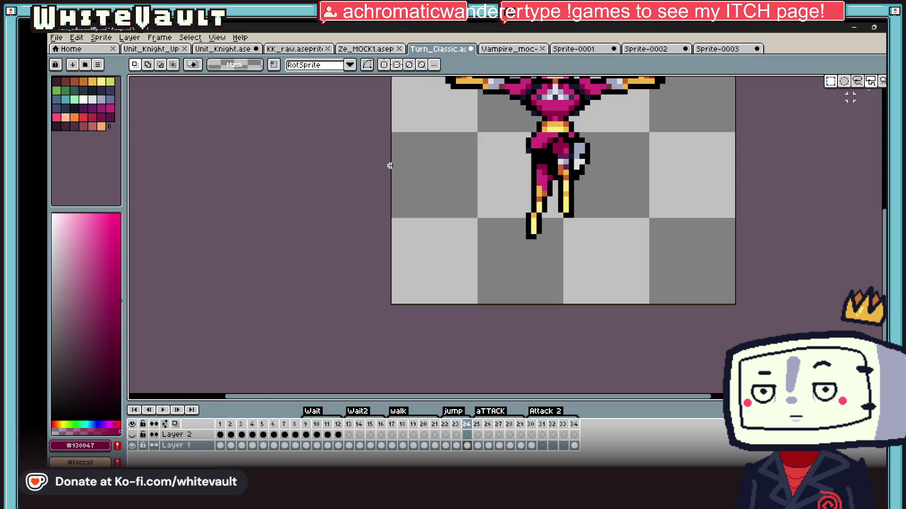
click(513, 178)
click(550, 178)
click(549, 252)
click(513, 252)
click(513, 178)
drag(546, 241, 555, 241)
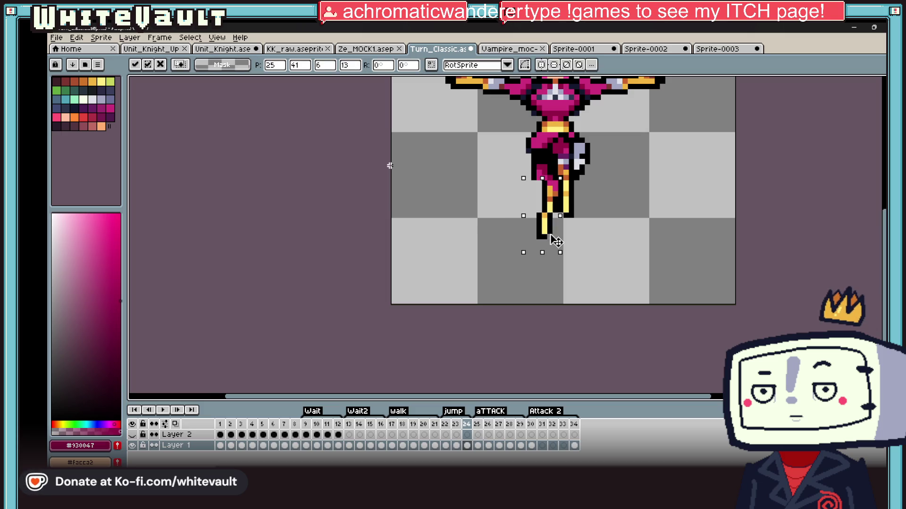
key(Return)
scroll(527, 159, up, 2)
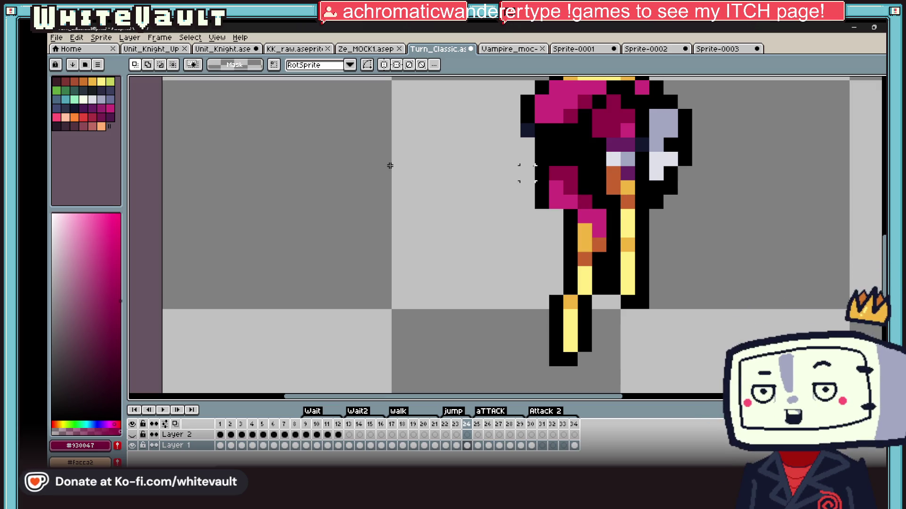
Marquee the lower left leg and nudge it further right into place
mouse_move(477, 251)
mouse_down()
mouse_move(594, 393)
mouse_move(590, 370)
mouse_up()
mouse_move(546, 281)
mouse_down()
mouse_move(608, 359)
mouse_move(627, 350)
mouse_up()
scroll(754, 231, down, 1)
key(Return)
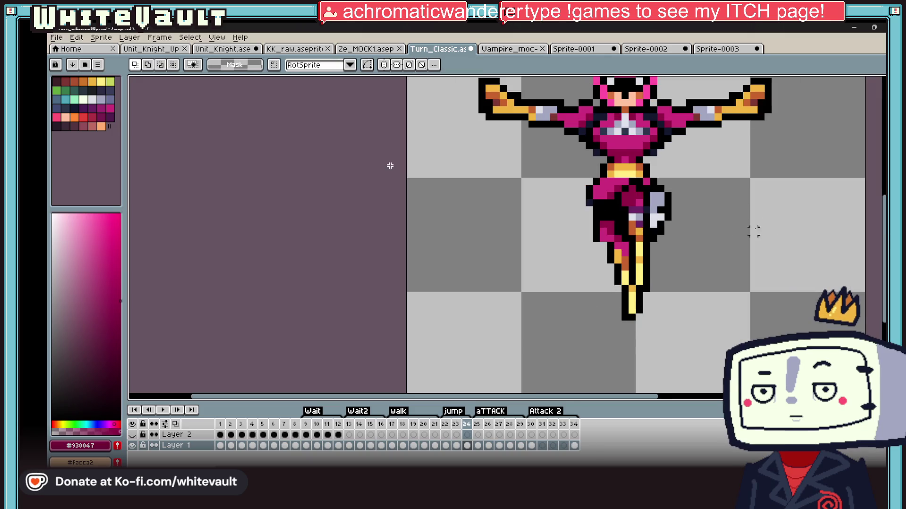
Deselect, add a black pixel on the leg and erase stray pixels beside it
scroll(624, 237, up, 1)
key(ctrl+d)
key(b)
click(578, 213)
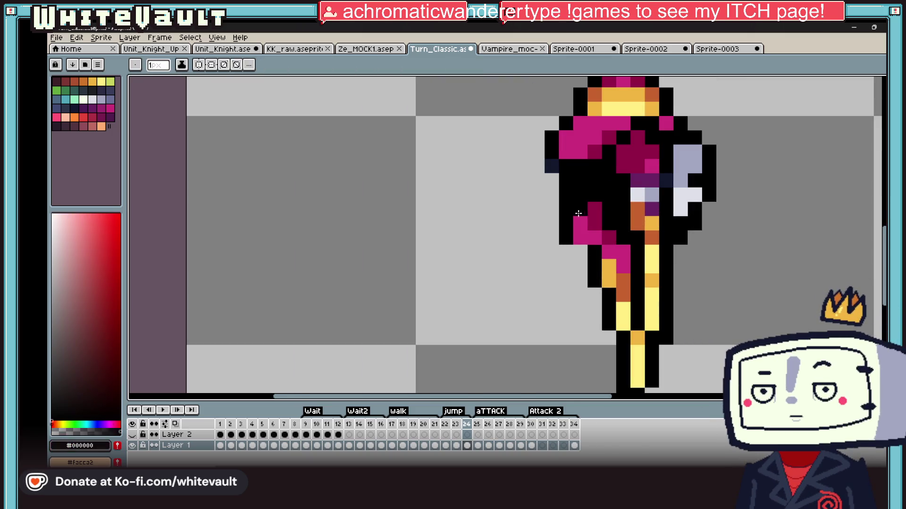
click(580, 232)
alt+click(572, 252)
drag(566, 208, 566, 222)
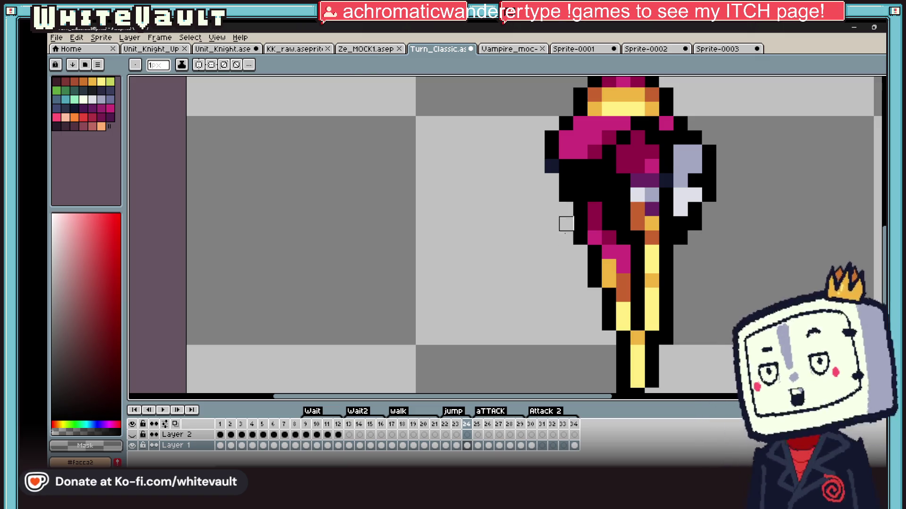
scroll(573, 196, down, 1)
scroll(573, 196, down, 2)
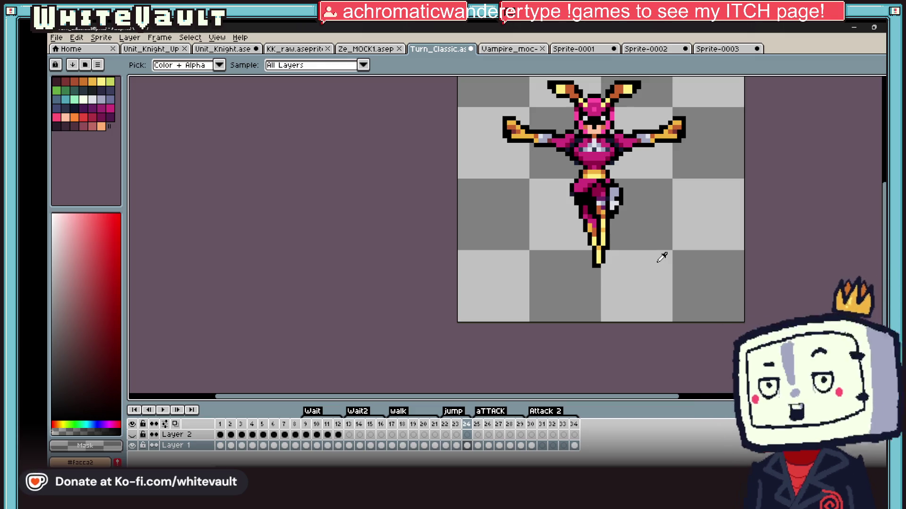
scroll(698, 259, down, 4)
scroll(701, 228, up, 3)
scroll(657, 228, up, 1)
scroll(651, 210, down, 1)
scroll(611, 248, up, 2)
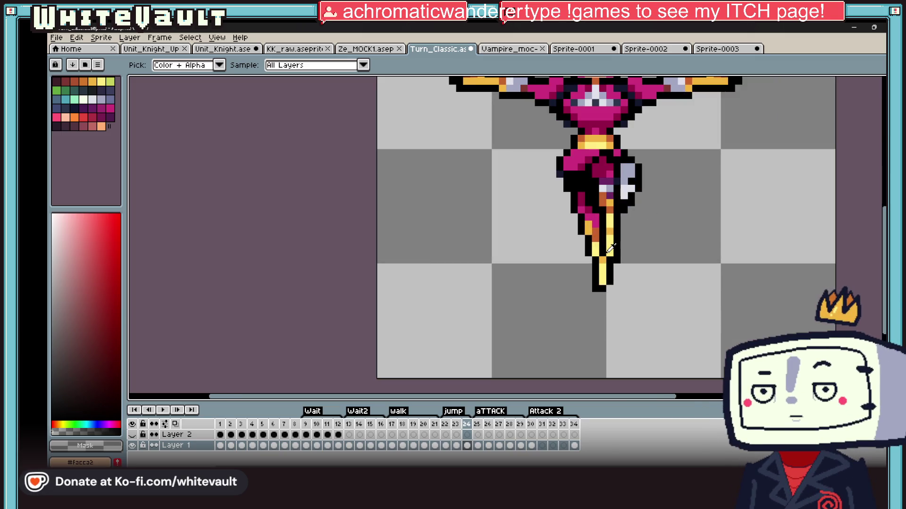
Repaint the rear leg's pink pixels #930047 and its yellow stripe orange #c5622d
alt+click(539, 143)
mouse_move(546, 156)
mouse_down()
mouse_move(566, 198)
mouse_move(589, 198)
mouse_move(566, 222)
mouse_up()
alt+click(590, 242)
drag(589, 274, 626, 333)
scroll(626, 333, down, 5)
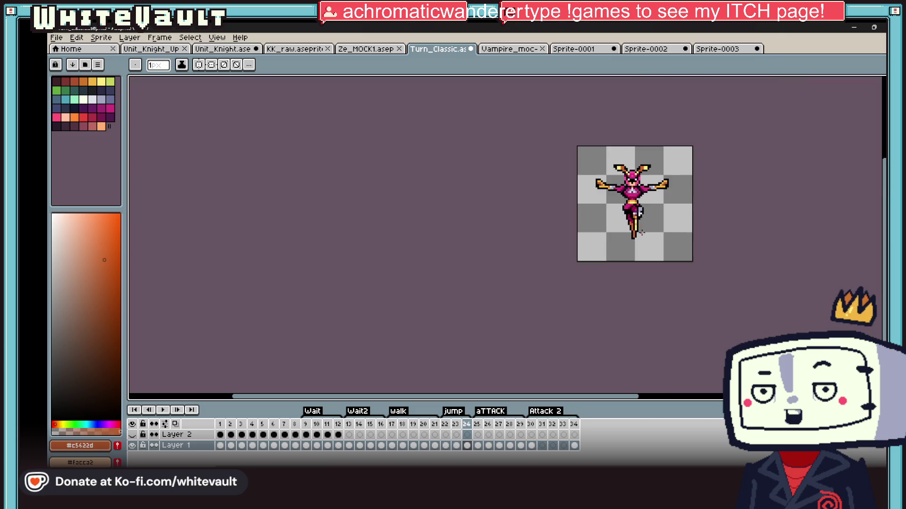
Compare frames 23 and 24 in the timeline, ending on frame 23
scroll(635, 182, up, 4)
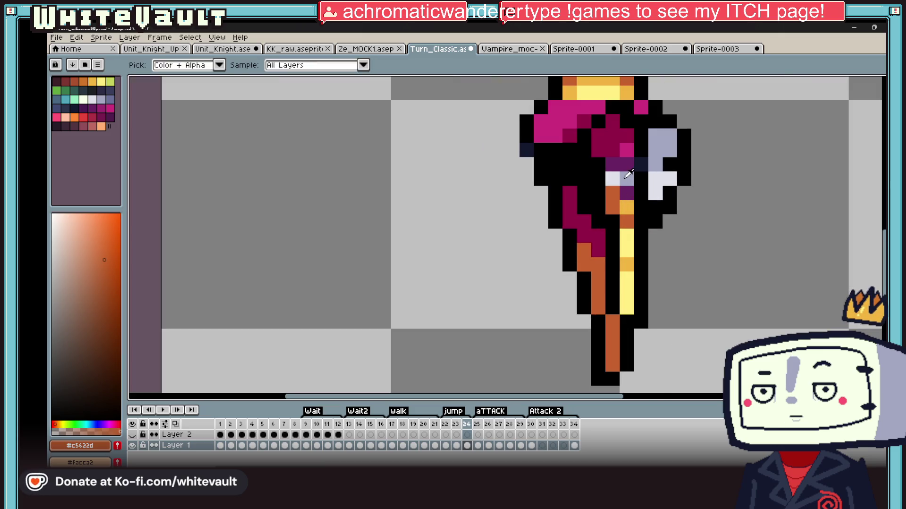
scroll(628, 174, down, 5)
click(458, 446)
click(468, 447)
click(456, 445)
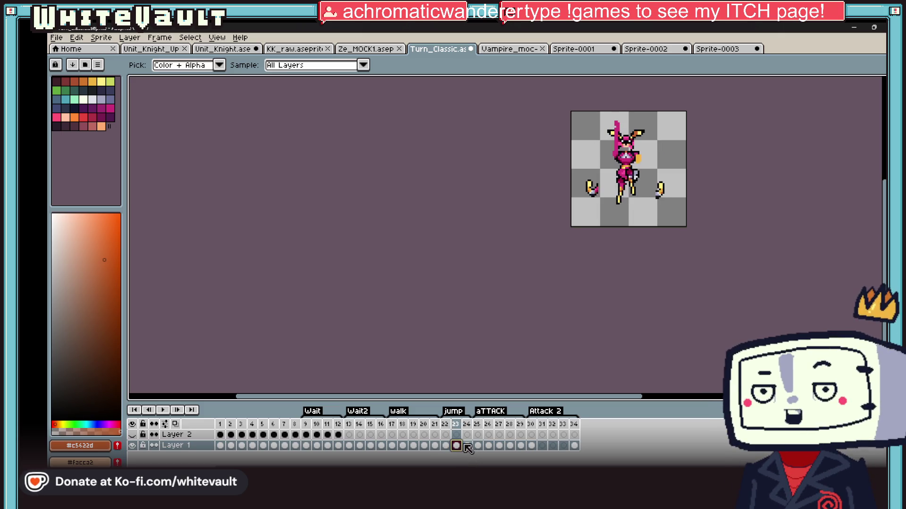
click(468, 446)
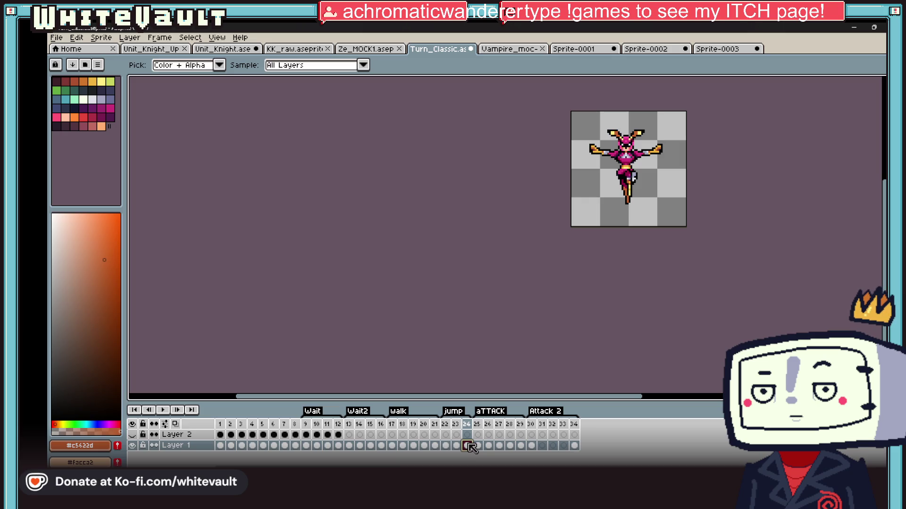
click(456, 445)
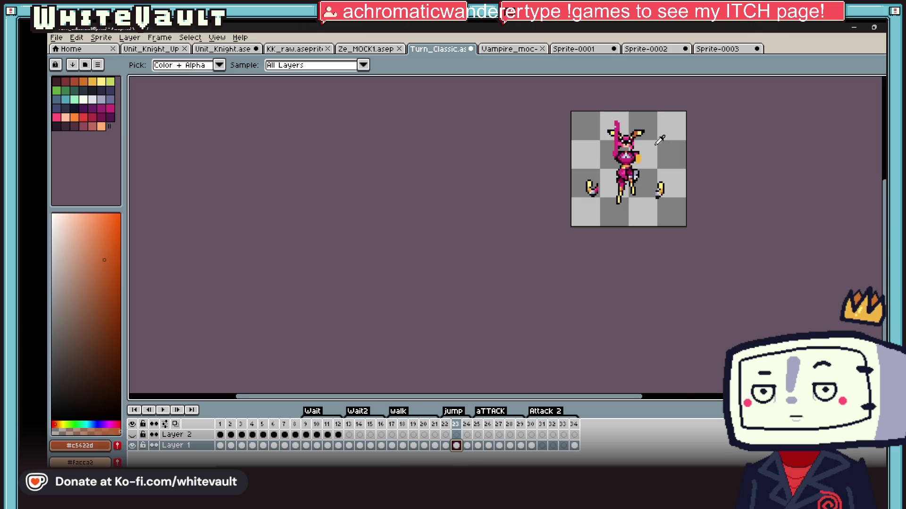
Copy the head from frame 23 and paste it into frame 24
scroll(659, 140, up, 3)
scroll(600, 97, up, 1)
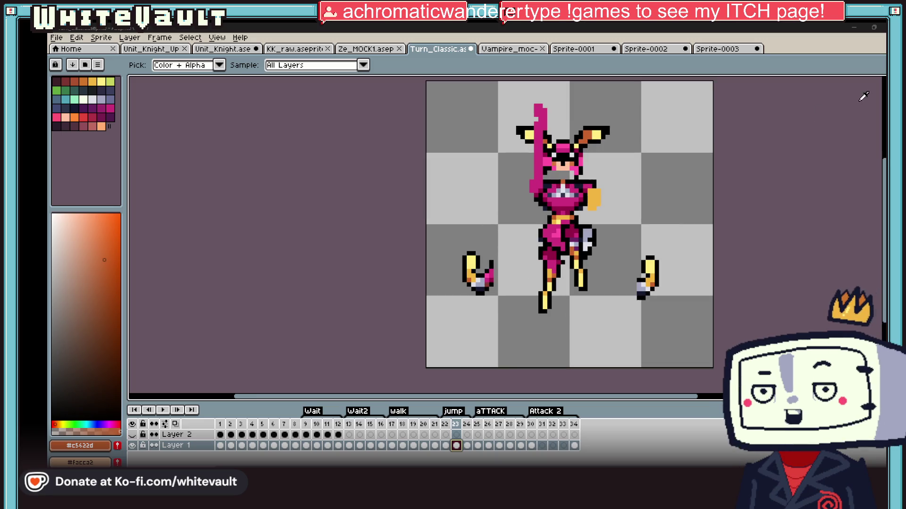
key(w)
scroll(606, 162, up, 2)
drag(515, 110, 548, 186)
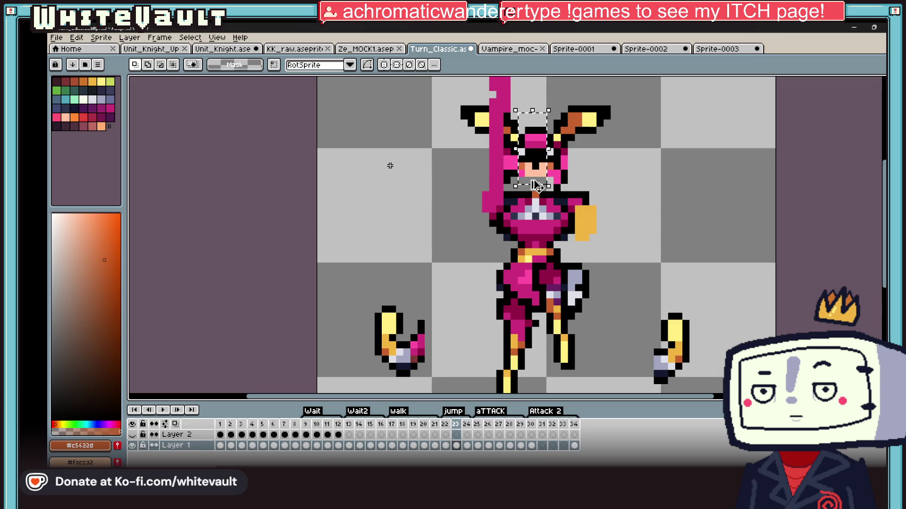
click(467, 445)
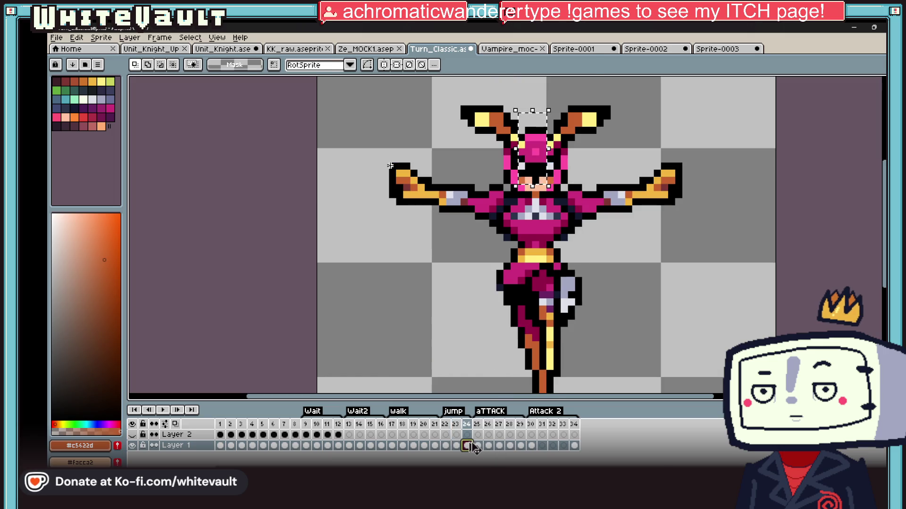
key(ctrl+v)
key(Return)
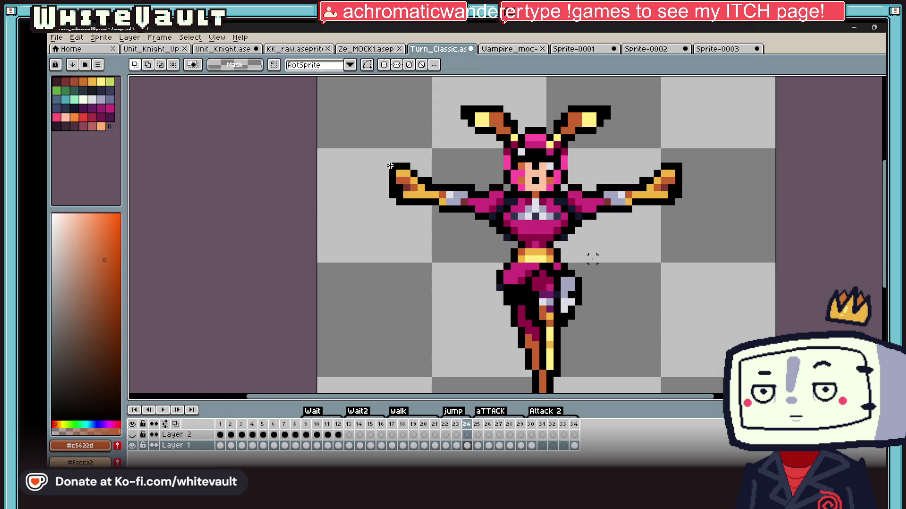
scroll(547, 174, up, 1)
Draw black hair across the forehead and blacken several face pixels
key(b)
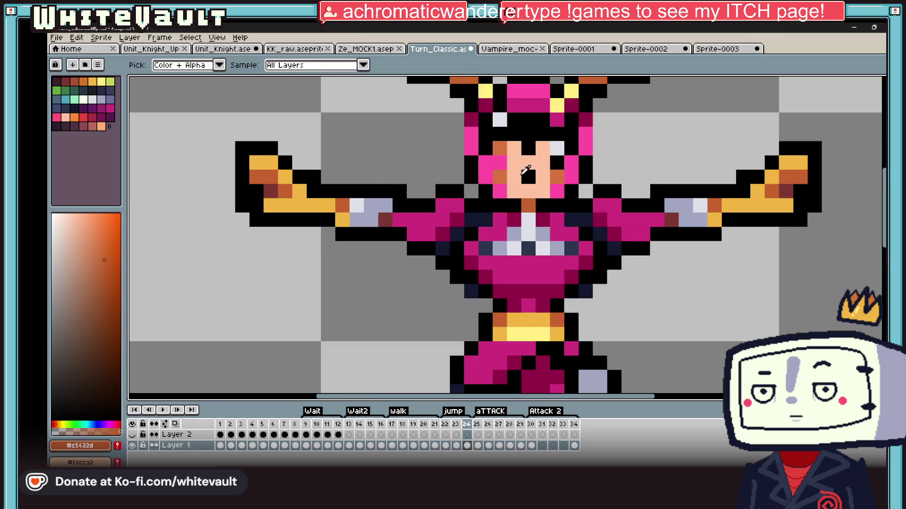
alt+click(527, 173)
drag(517, 175, 491, 167)
click(543, 177)
click(557, 178)
click(570, 163)
Sample the face's orange and light grey, then fix the pixel near the hat to black
key(alt)
alt+click(504, 148)
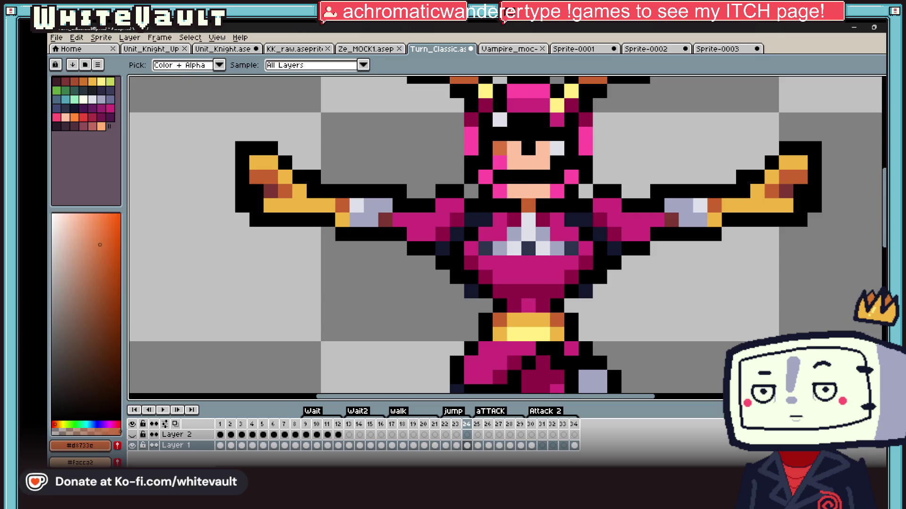
scroll(552, 146, down, 3)
scroll(544, 138, up, 2)
alt+click(540, 137)
click(569, 134)
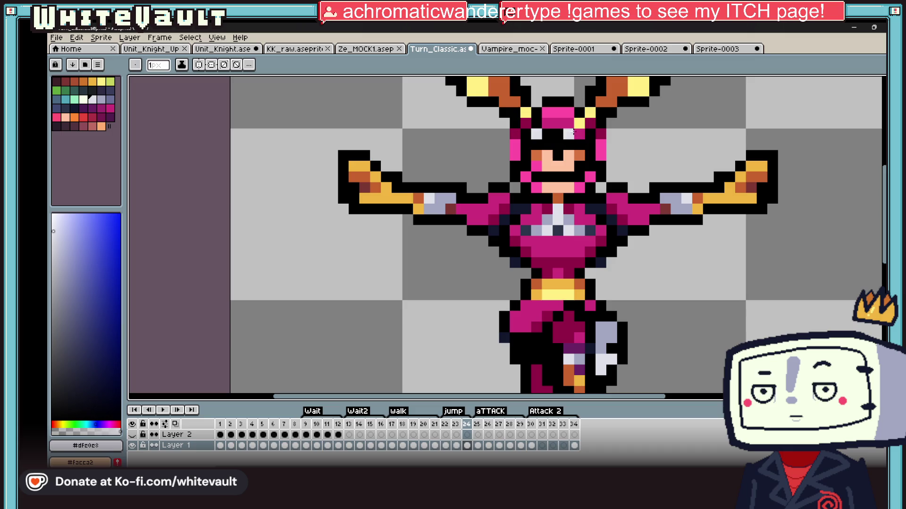
scroll(575, 146, down, 3)
scroll(575, 145, up, 3)
alt+click(596, 146)
click(581, 138)
scroll(582, 138, down, 3)
scroll(578, 152, up, 3)
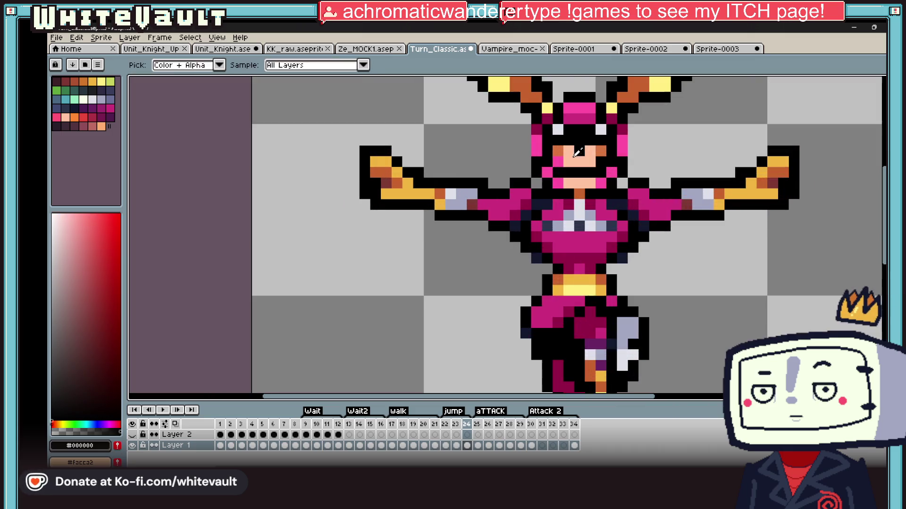
Darken a face pixel, recolour a magenta edge pixel #930047, and sample the chest pink
click(579, 183)
alt+click(585, 157)
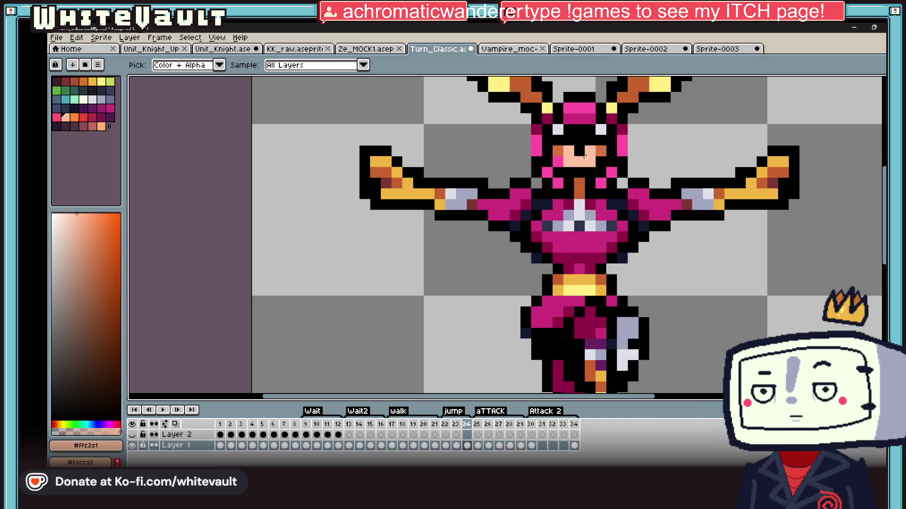
alt+click(536, 173)
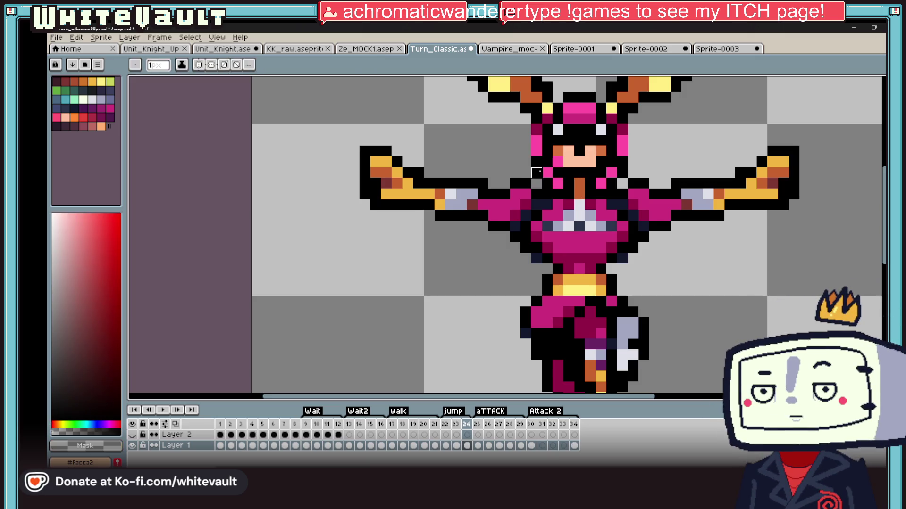
alt+click(551, 128)
click(547, 172)
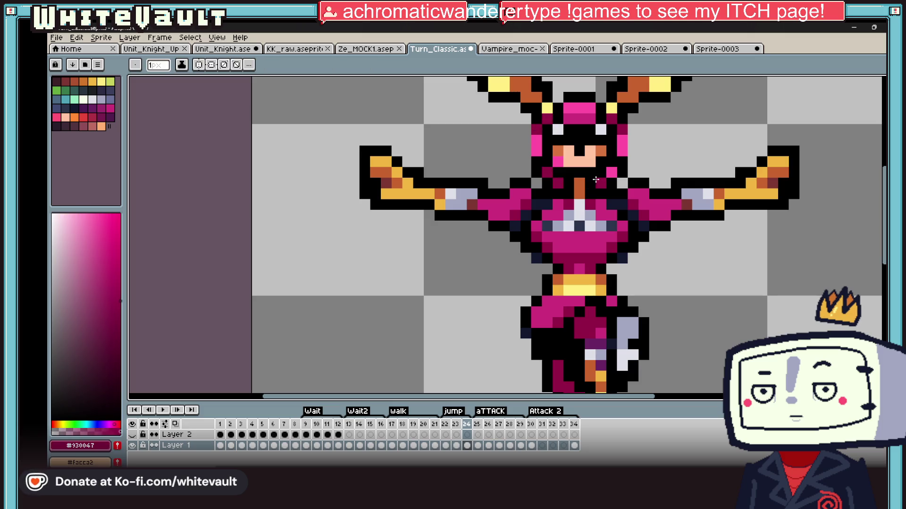
scroll(610, 173, down, 2)
scroll(611, 173, down, 2)
scroll(625, 176, up, 3)
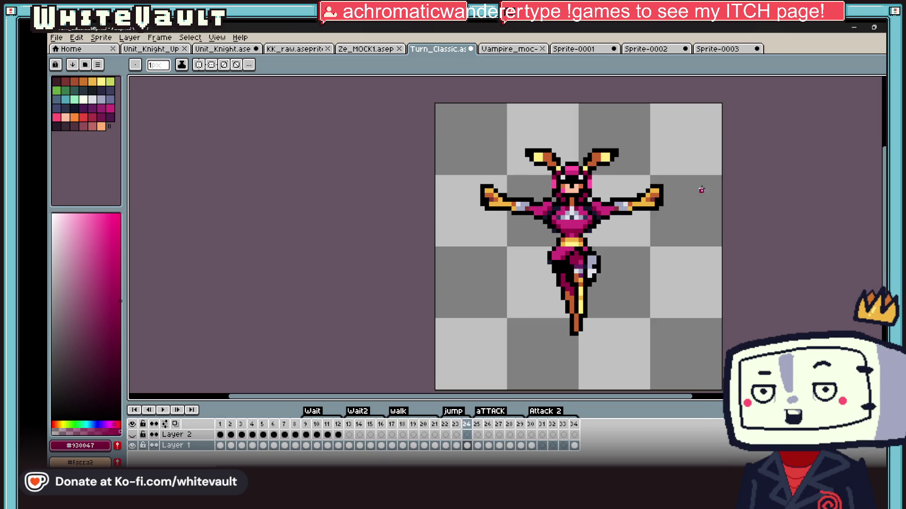
key(i)
scroll(564, 187, up, 4)
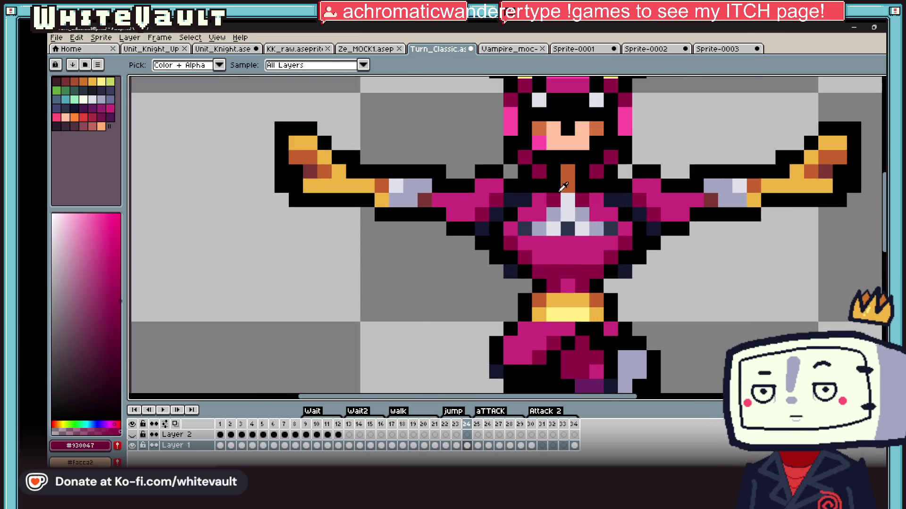
click(537, 200)
scroll(568, 200, down, 5)
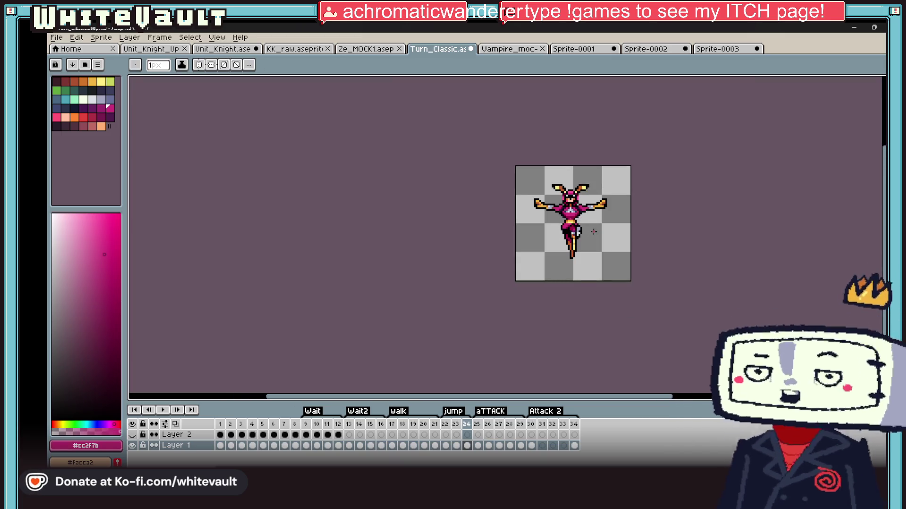
Select the lower body and yellow belt, nudge them up one pixel, and deselect
key(m)
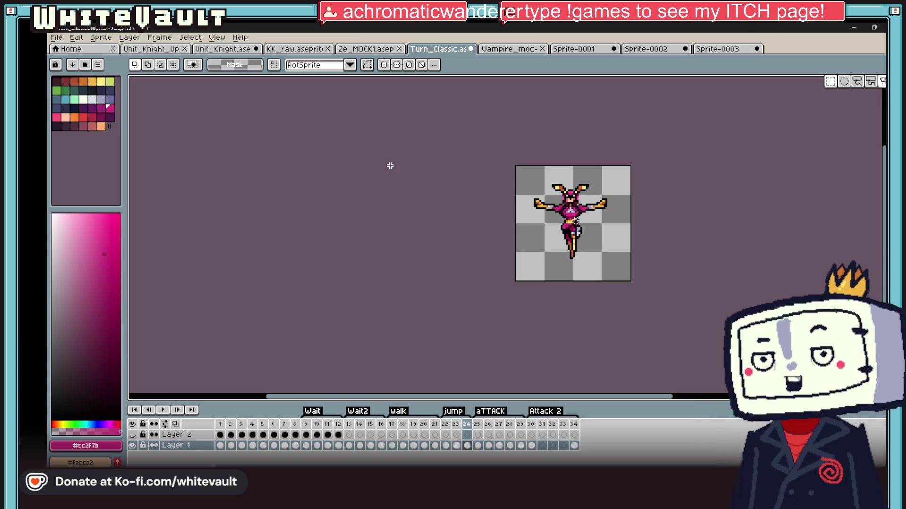
scroll(602, 237, up, 1)
scroll(526, 228, up, 1)
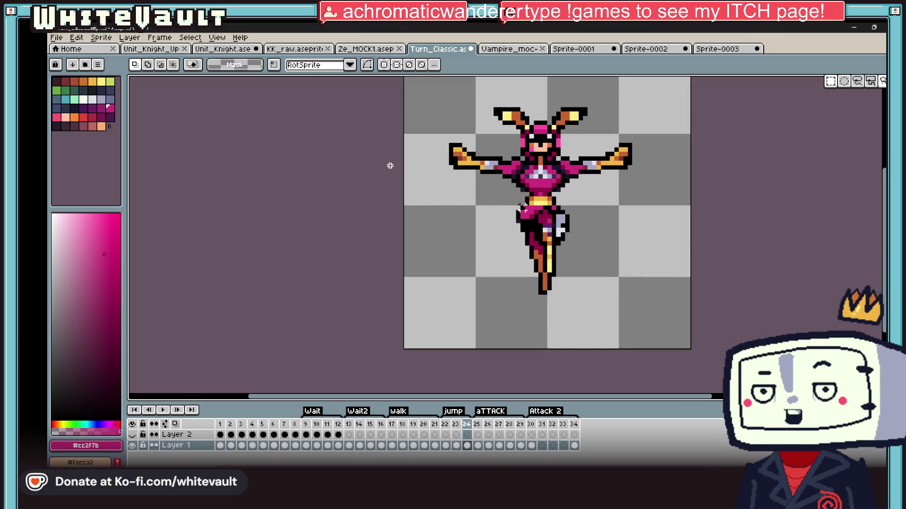
drag(509, 207, 613, 328)
scroll(536, 245, up, 1)
scroll(535, 244, up, 3)
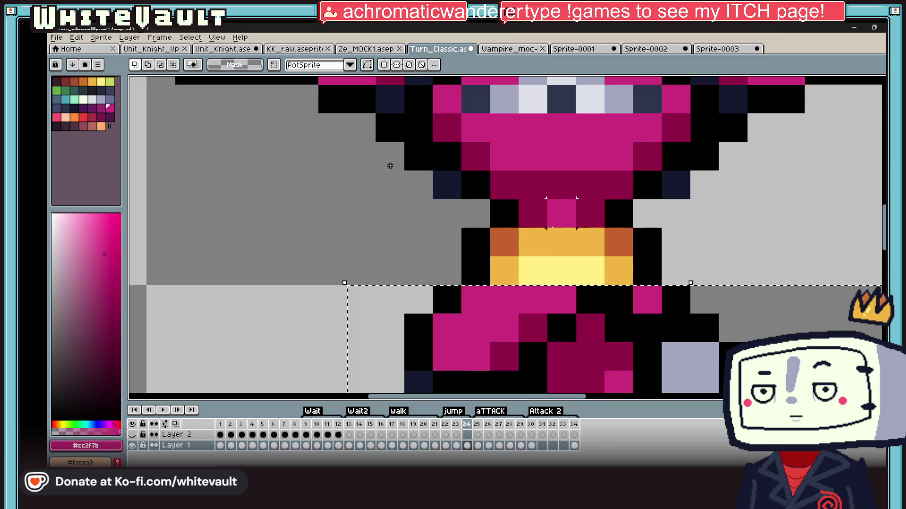
drag(535, 245, 587, 298)
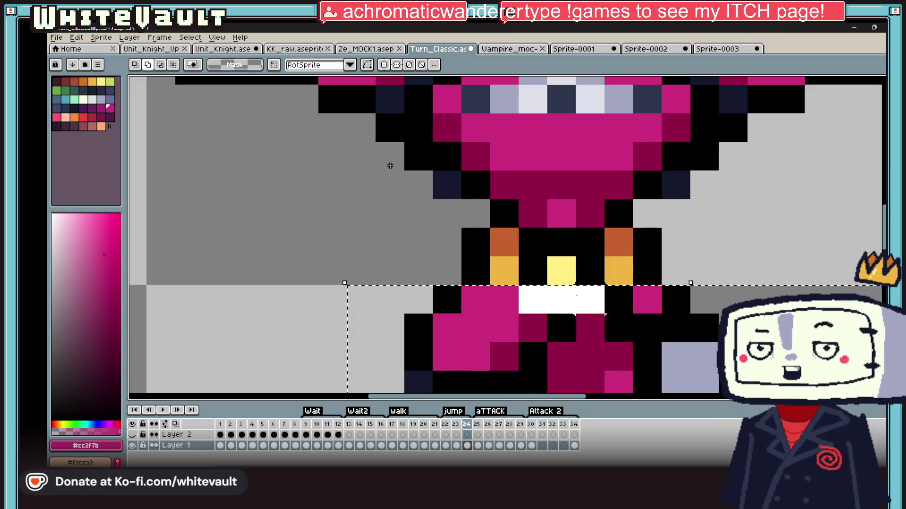
key(Up)
key(ctrl+d)
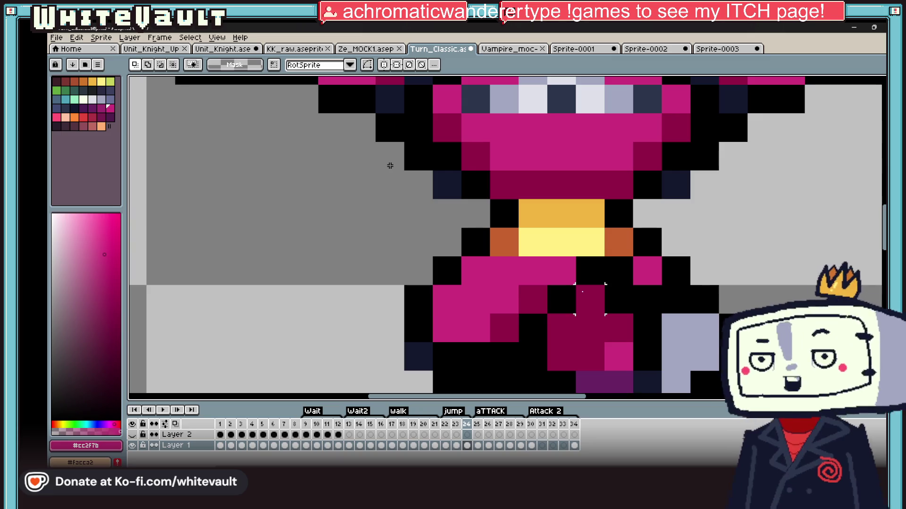
scroll(389, 166, down, 5)
scroll(390, 165, down, 2)
scroll(389, 166, up, 2)
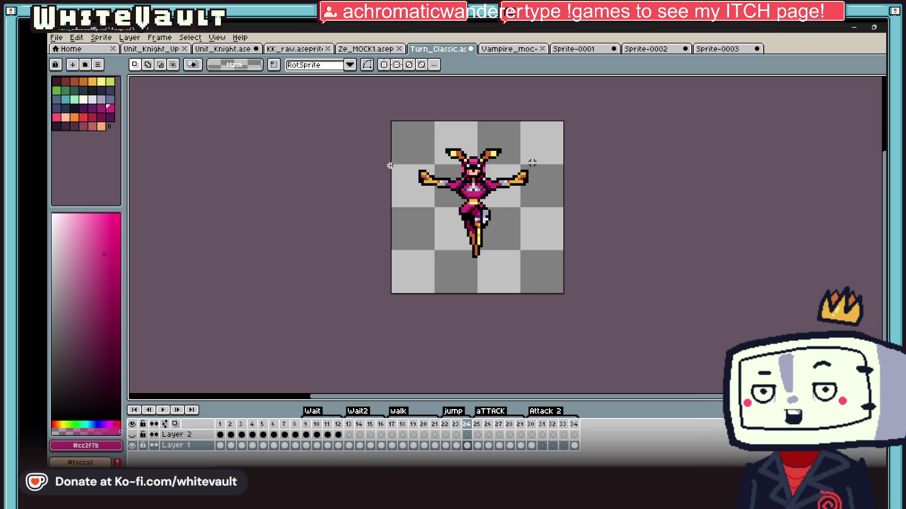
Sample the hip colours and repaint a dark hip pixel with pink #cc2f7b
key(i)
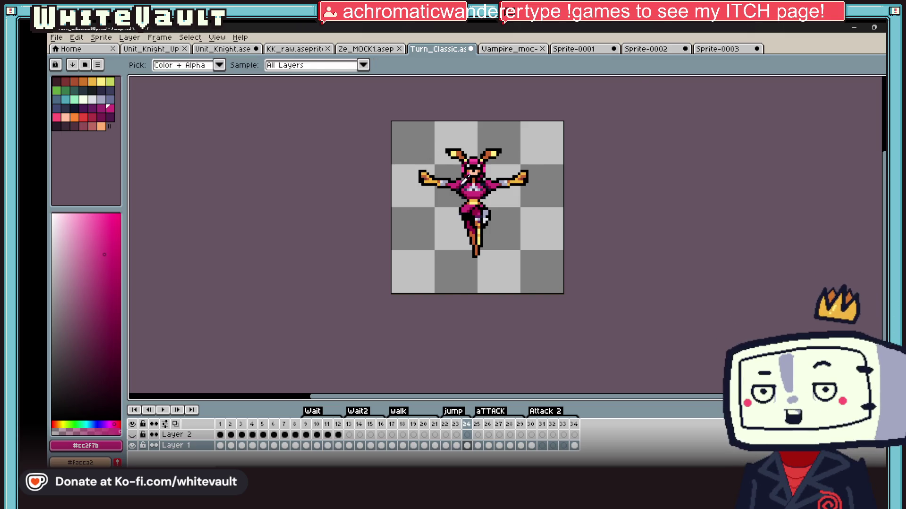
scroll(465, 180, up, 3)
click(465, 208)
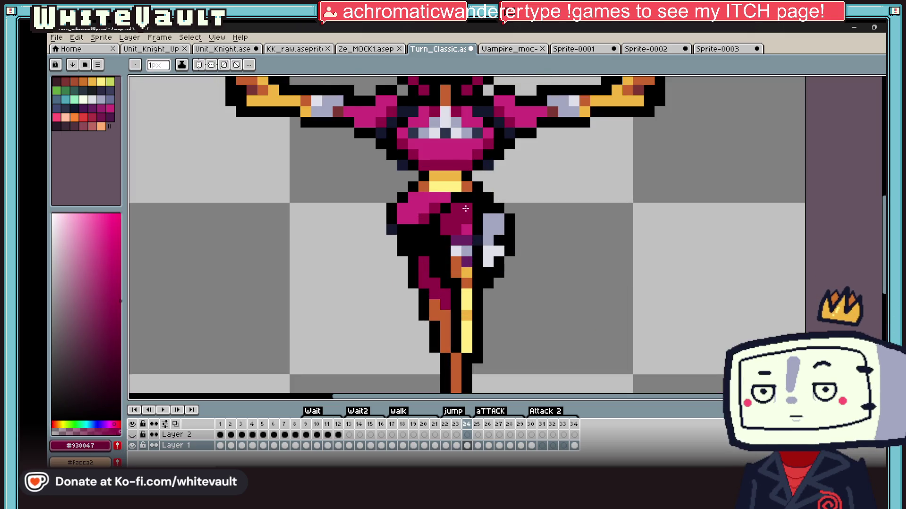
key(i)
scroll(465, 208, down, 3)
click(464, 215)
scroll(464, 225, up, 3)
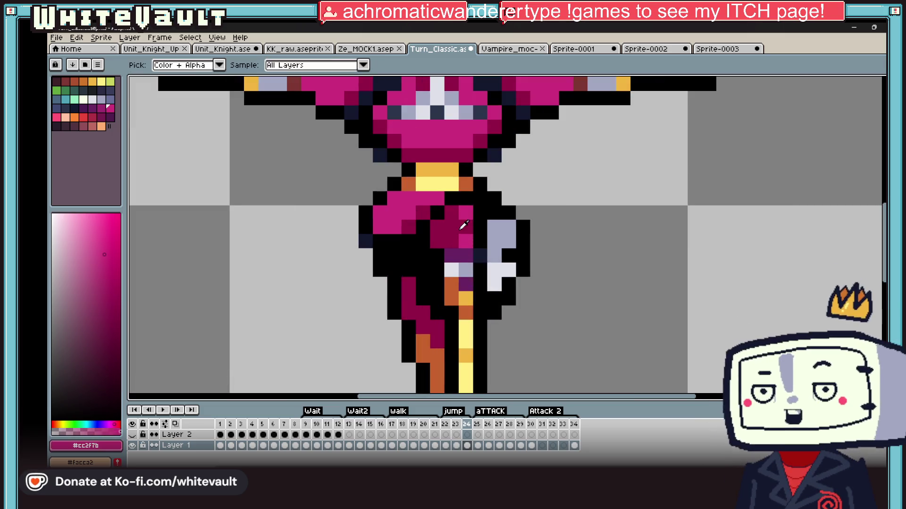
click(463, 225)
scroll(472, 225, down, 4)
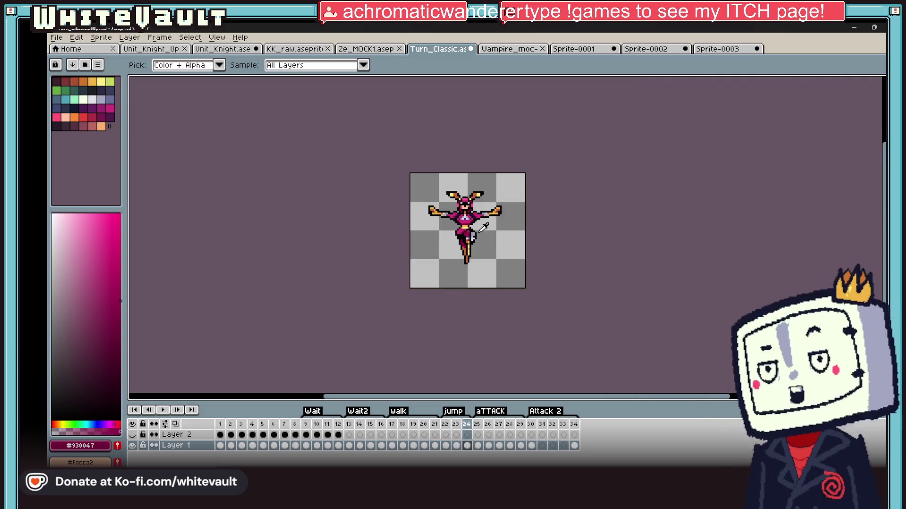
scroll(471, 245, up, 5)
click(471, 249)
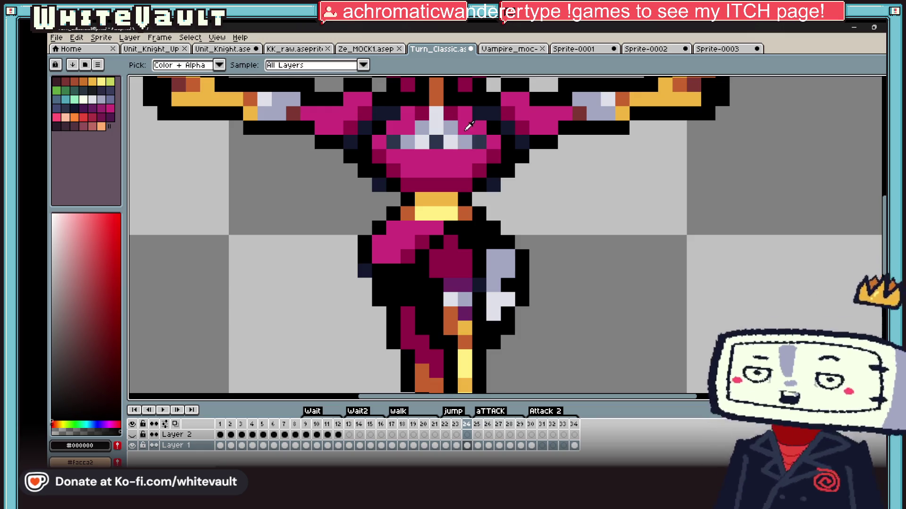
alt+click(435, 228)
click(451, 242)
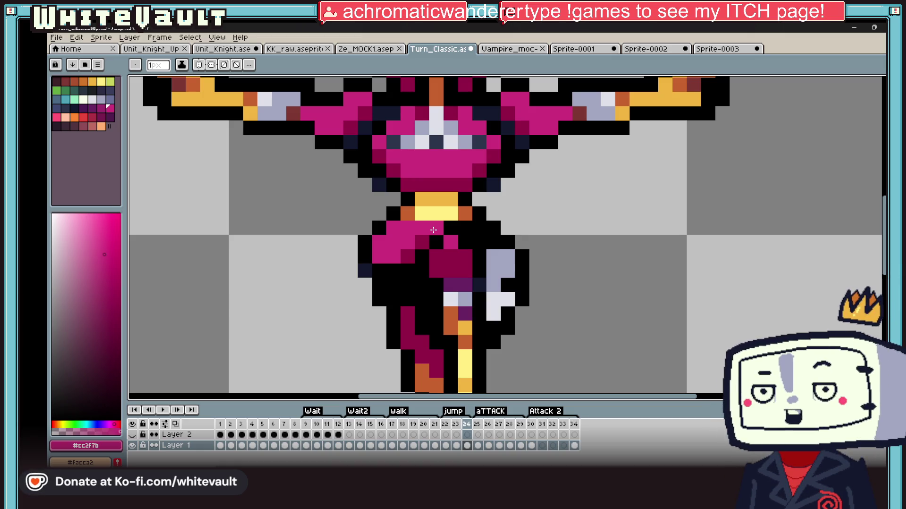
scroll(472, 230, down, 5)
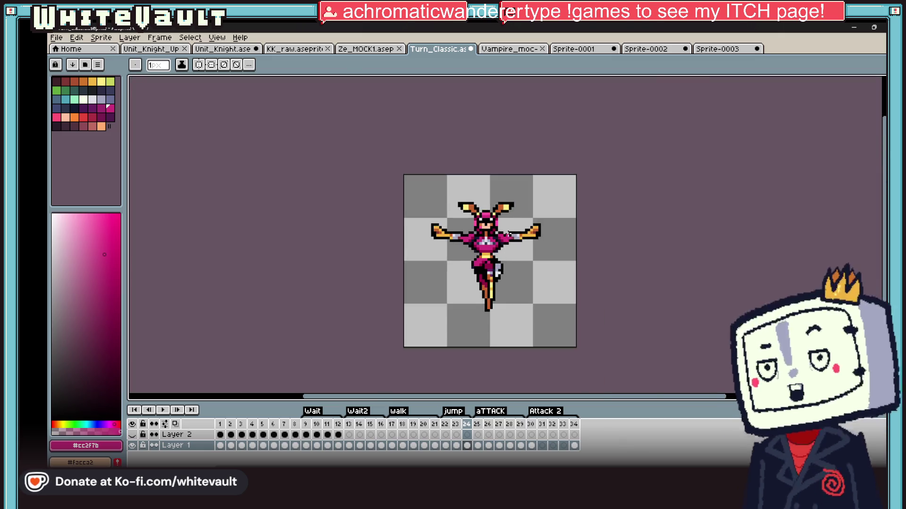
scroll(509, 232, up, 1)
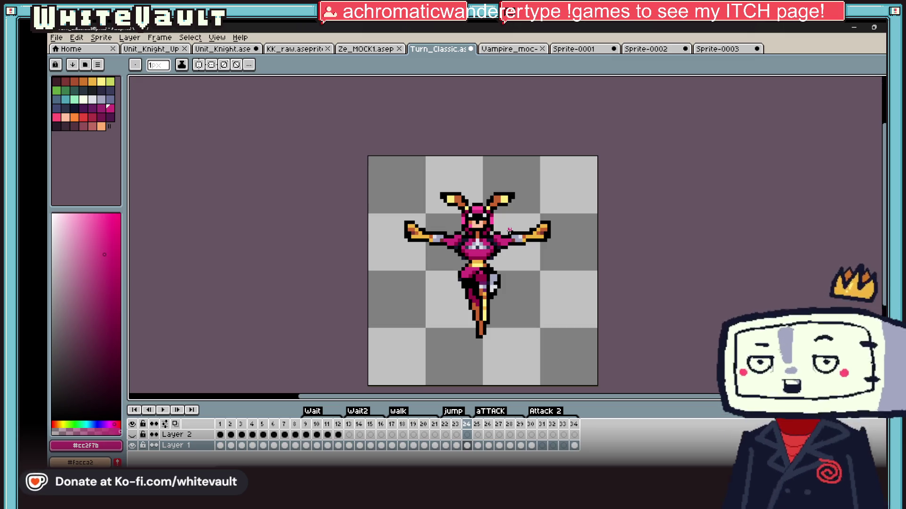
click(456, 445)
On frame 24, marquee-select both rabbit ears and shift them down one pixel
click(467, 445)
scroll(869, 96, up, 1)
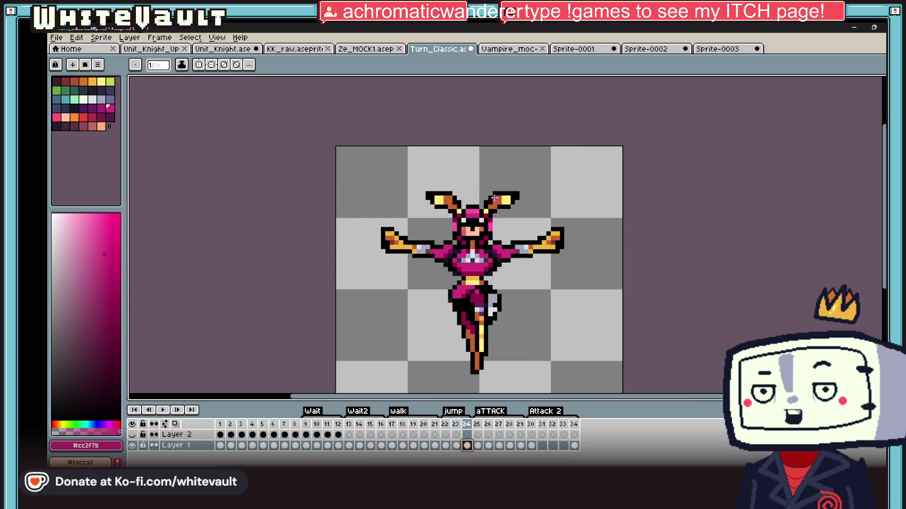
scroll(869, 96, up, 1)
key(m)
drag(584, 148, 487, 238)
drag(325, 158, 424, 236)
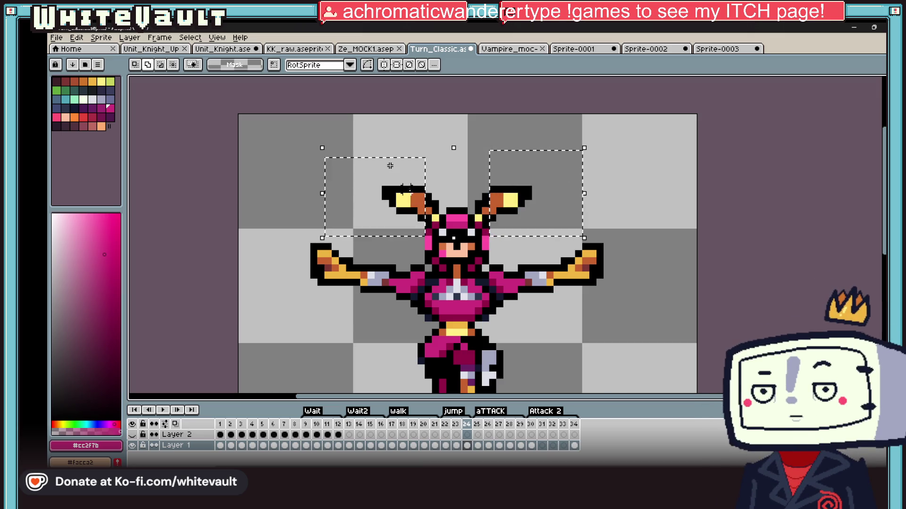
drag(432, 203, 493, 193)
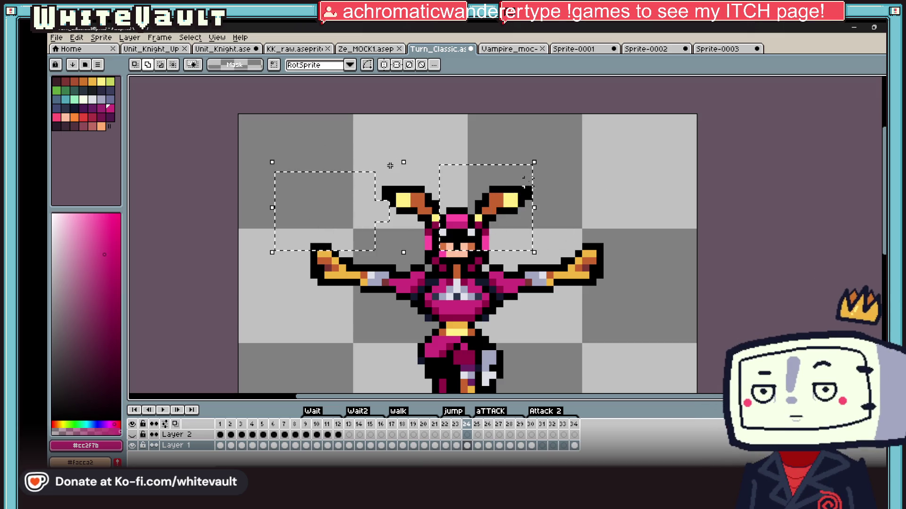
key(ctrl+z)
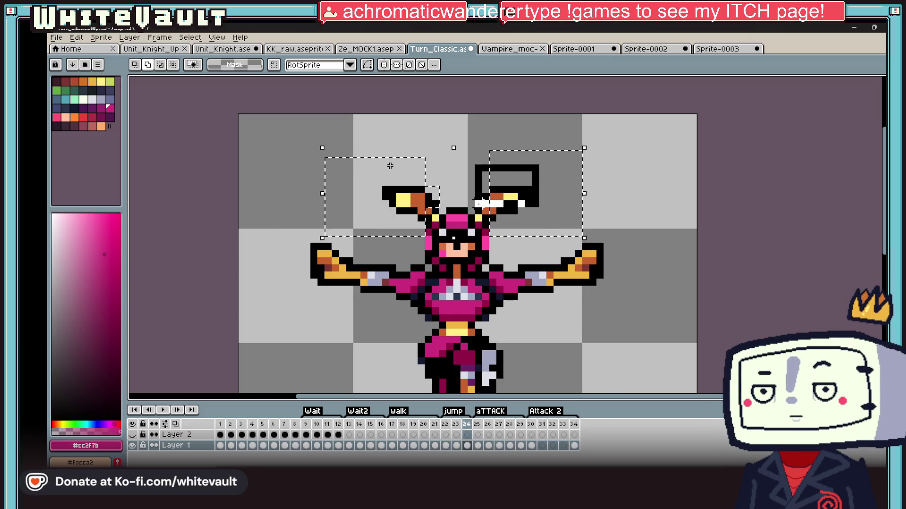
key(ctrl+z)
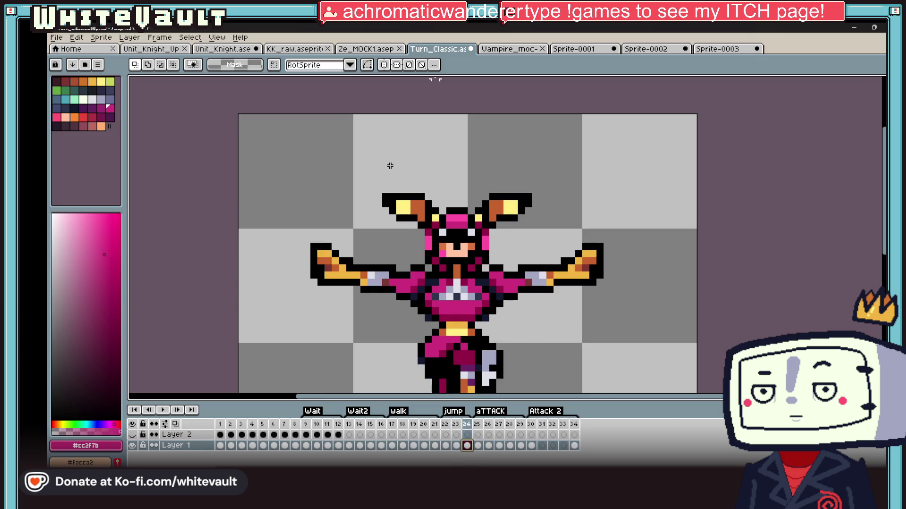
Sample the orange colour from the ear
scroll(390, 166, up, 1)
key(b)
alt+click(474, 225)
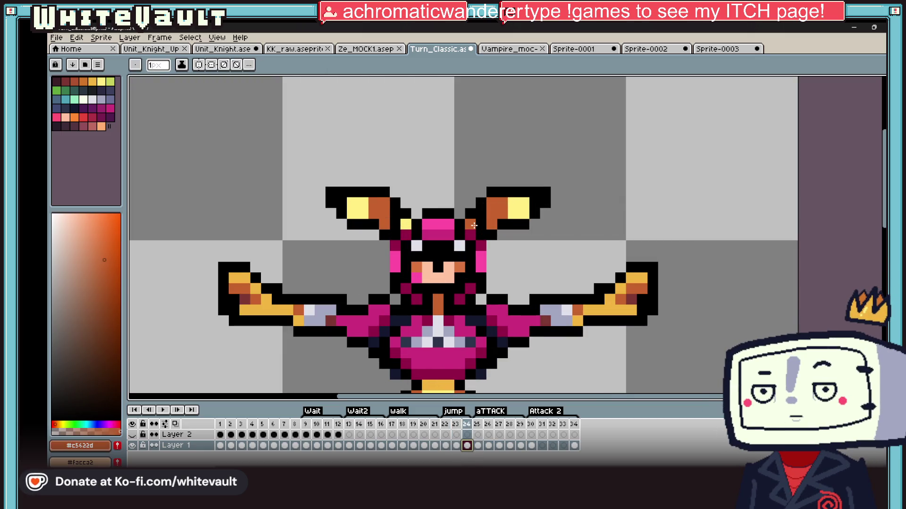
scroll(404, 226, down, 3)
scroll(516, 226, up, 1)
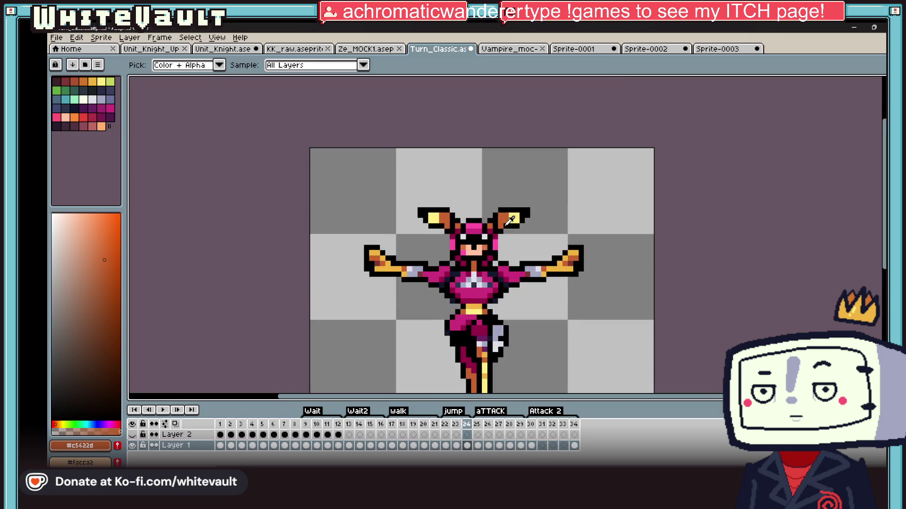
scroll(424, 221, up, 1)
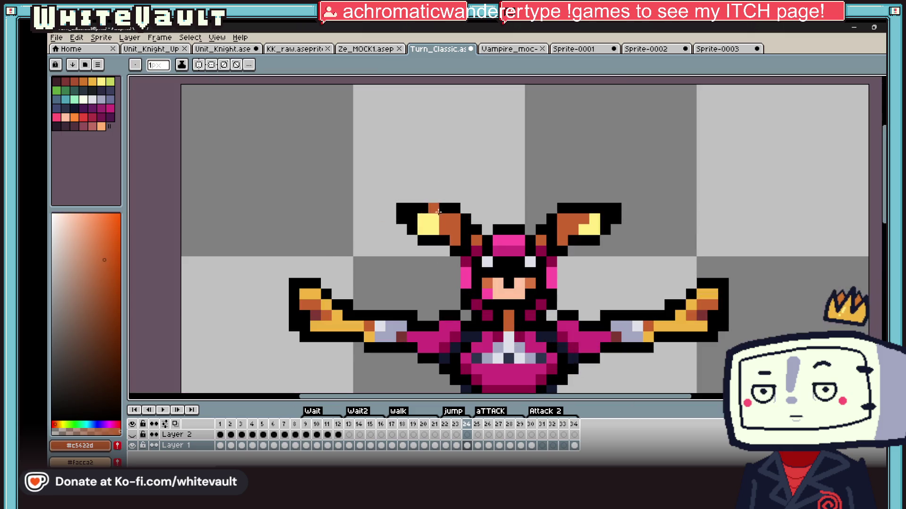
scroll(519, 219, down, 2)
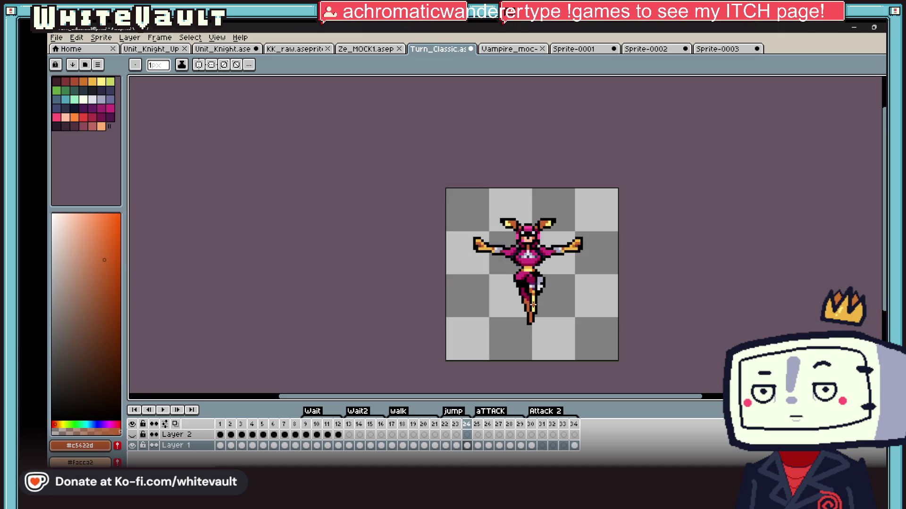
scroll(532, 273, up, 1)
scroll(532, 273, up, 2)
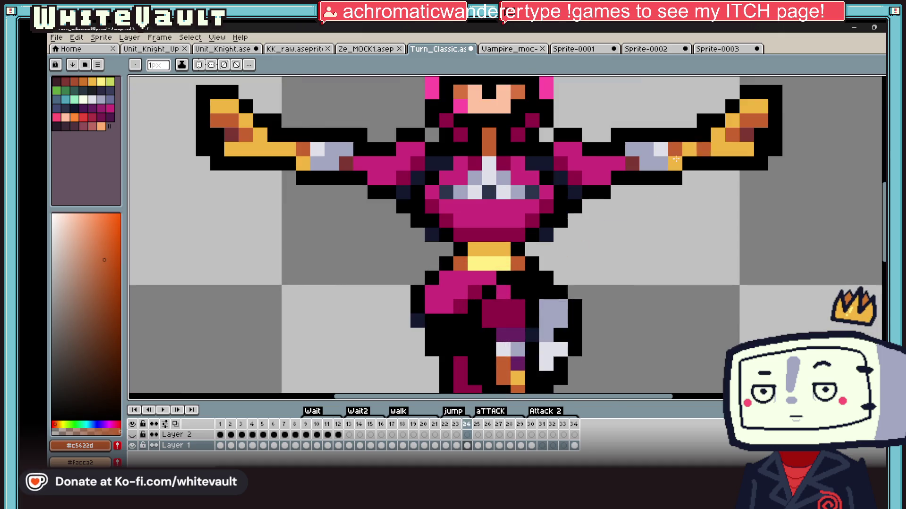
Marquee the silver chest band, move it up one pixel, and commit
key(m)
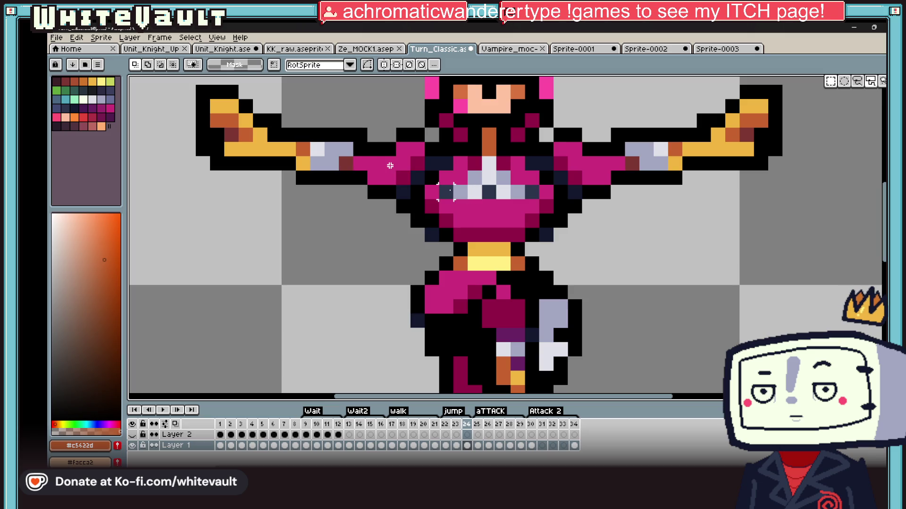
mouse_move(452, 185)
mouse_down()
mouse_move(552, 215)
mouse_move(539, 188)
mouse_up()
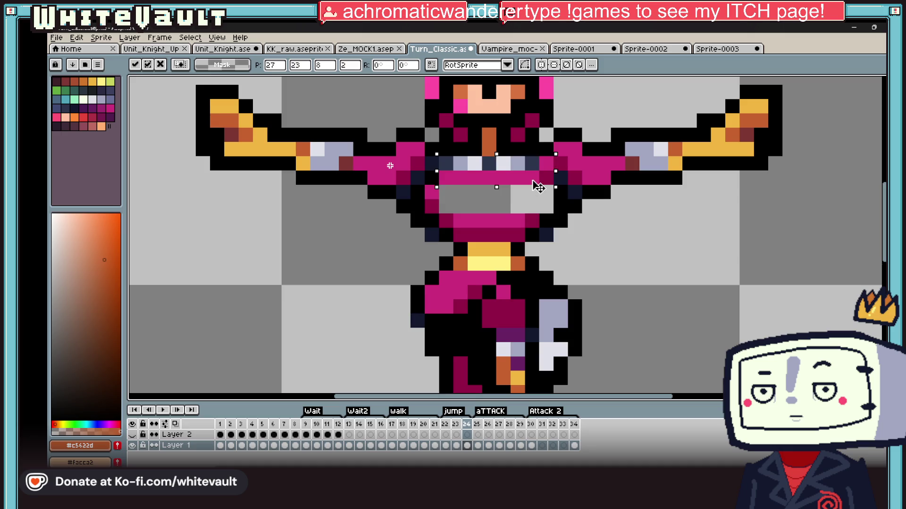
key(Return)
scroll(533, 189, down, 2)
scroll(528, 191, up, 2)
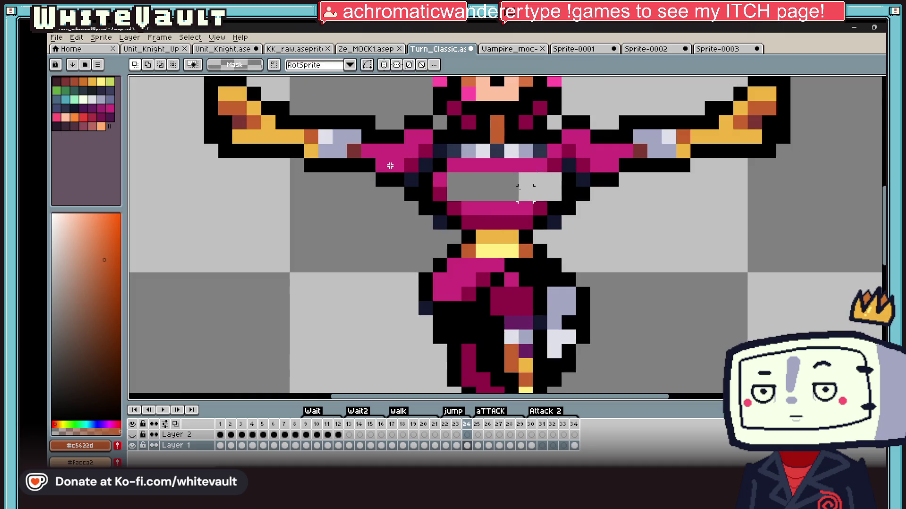
Fill the gap under the chest band with magenta and shade the chest's right edge dark magenta
key(b)
alt+click(389, 166)
key(f)
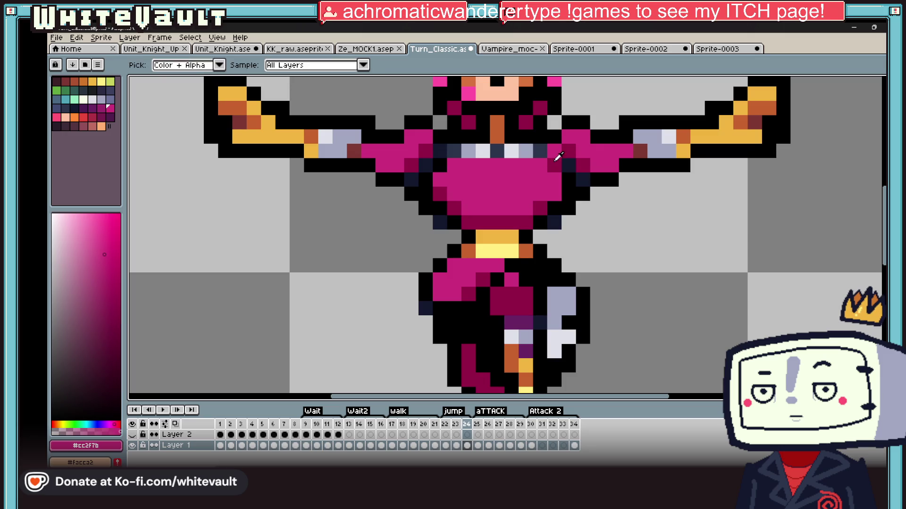
alt+click(553, 186)
click(553, 194)
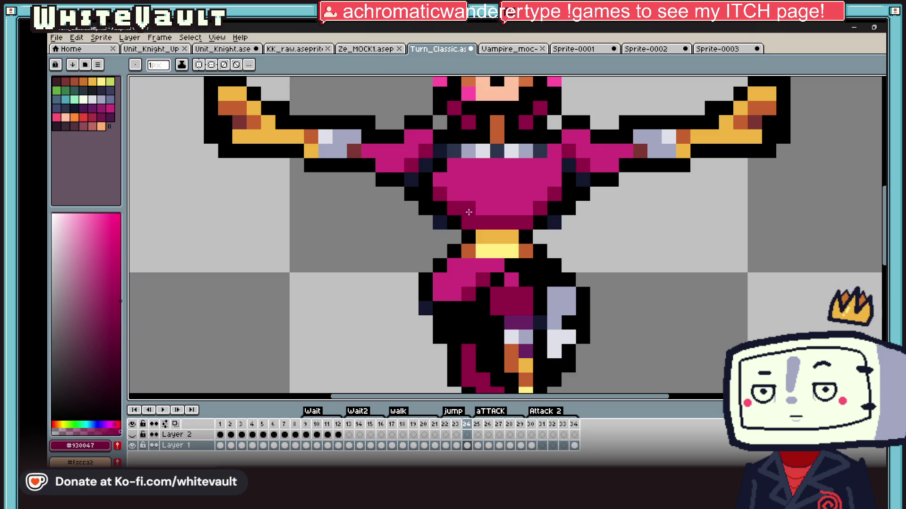
drag(468, 208, 529, 209)
scroll(498, 191, down, 2)
scroll(499, 191, down, 1)
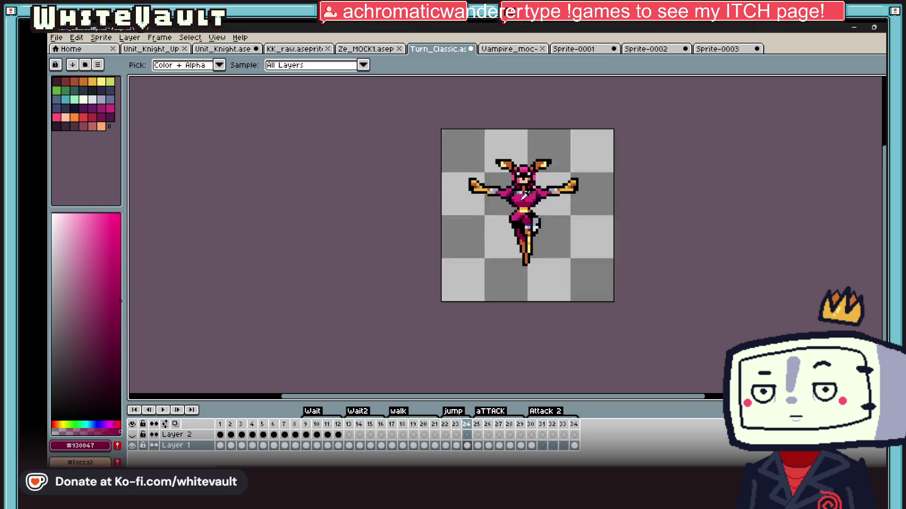
Paint a dark magenta shadow row across the chest and bright magenta on its left end
scroll(529, 198, up, 3)
click(531, 202)
mouse_move(524, 210)
mouse_down()
mouse_move(488, 210)
mouse_move(583, 210)
mouse_up()
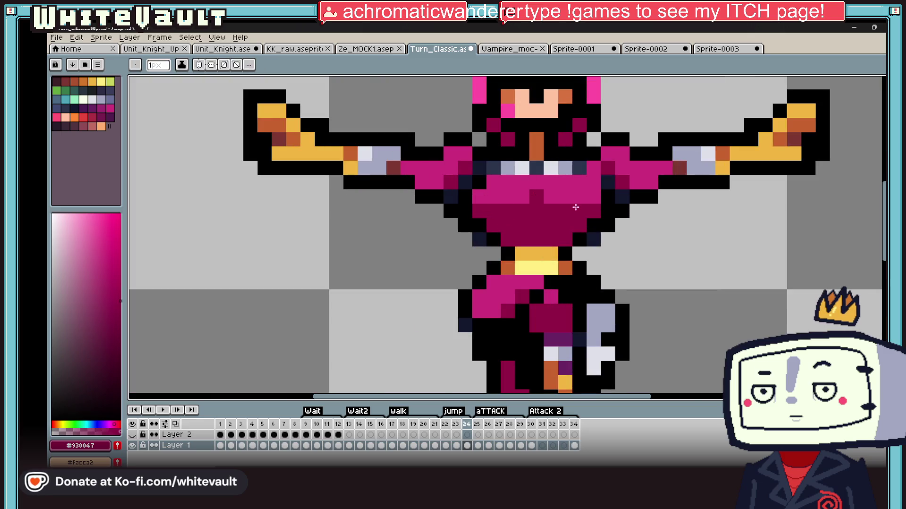
alt+click(576, 208)
click(478, 211)
click(492, 210)
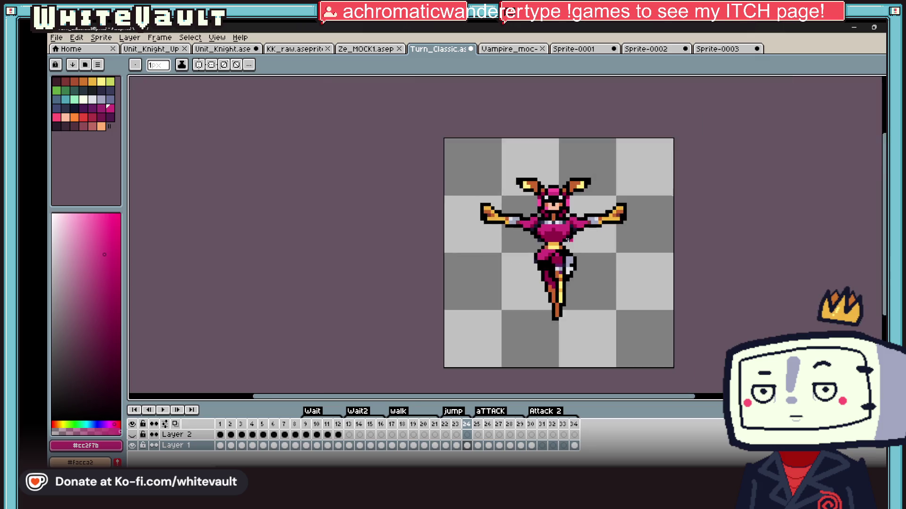
scroll(612, 262, down, 3)
scroll(613, 236, up, 2)
scroll(599, 265, up, 1)
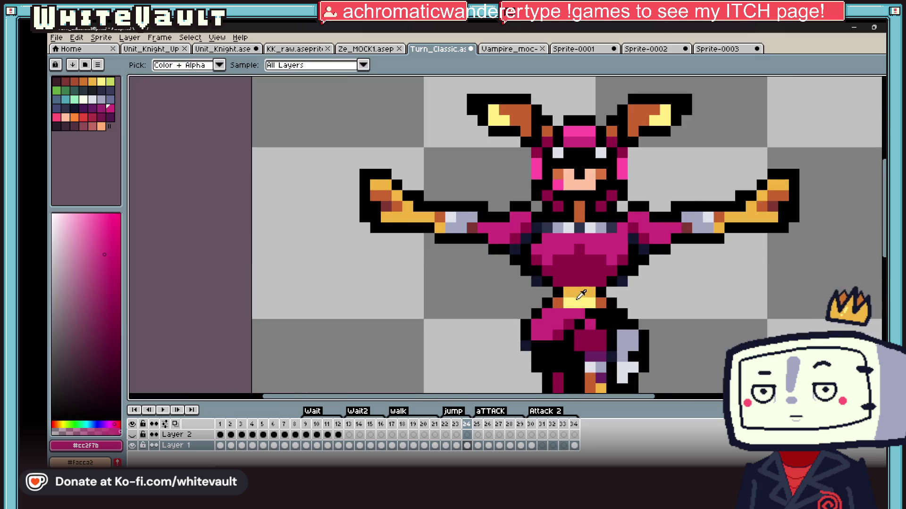
scroll(590, 283, up, 1)
Paint the upper buckle pixel light yellow, the lower one magenta, and orange beside the centre
alt+click(583, 293)
alt+click(584, 301)
click(581, 288)
alt+click(581, 331)
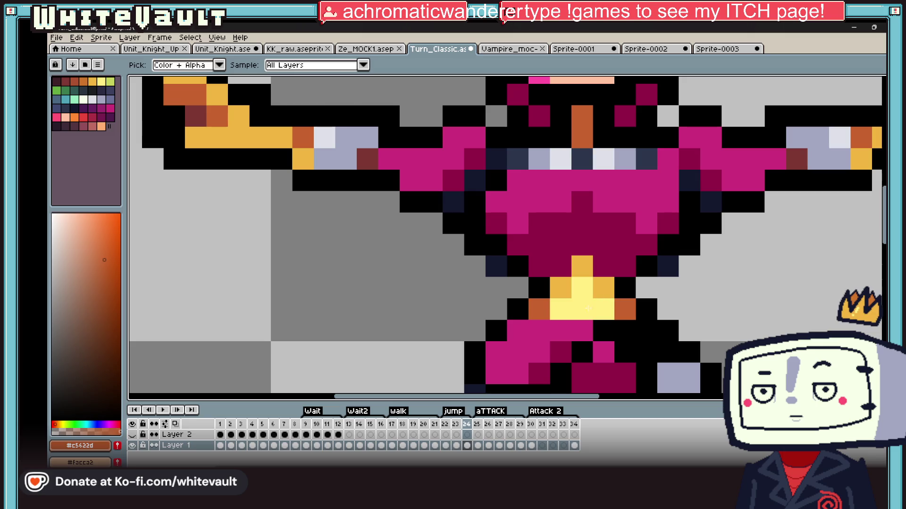
click(586, 311)
alt+click(623, 307)
click(560, 309)
click(603, 309)
Make the buckle's top, upper-left and right pixels light yellow, with a gold centre and right neighbour
alt+click(585, 288)
click(559, 283)
click(582, 266)
alt+click(603, 287)
click(581, 287)
alt+click(581, 265)
click(597, 279)
alt+click(582, 288)
click(603, 309)
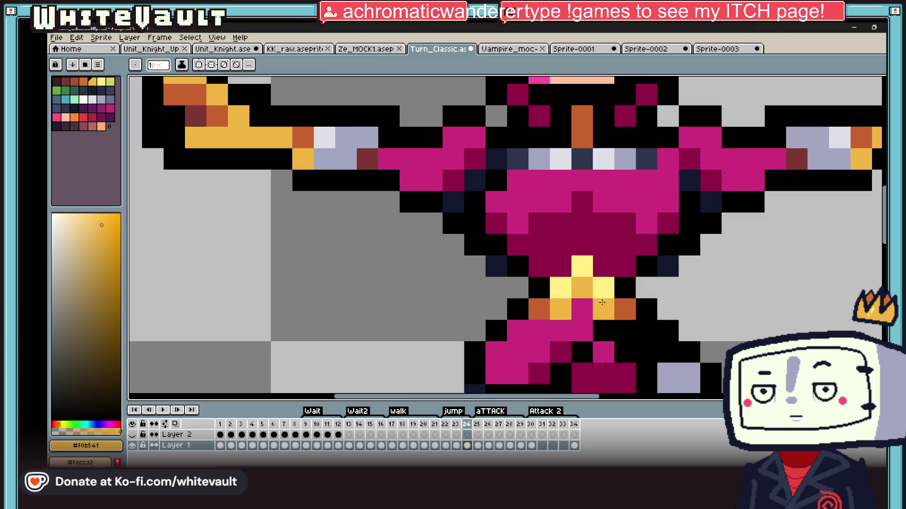
scroll(653, 286, down, 5)
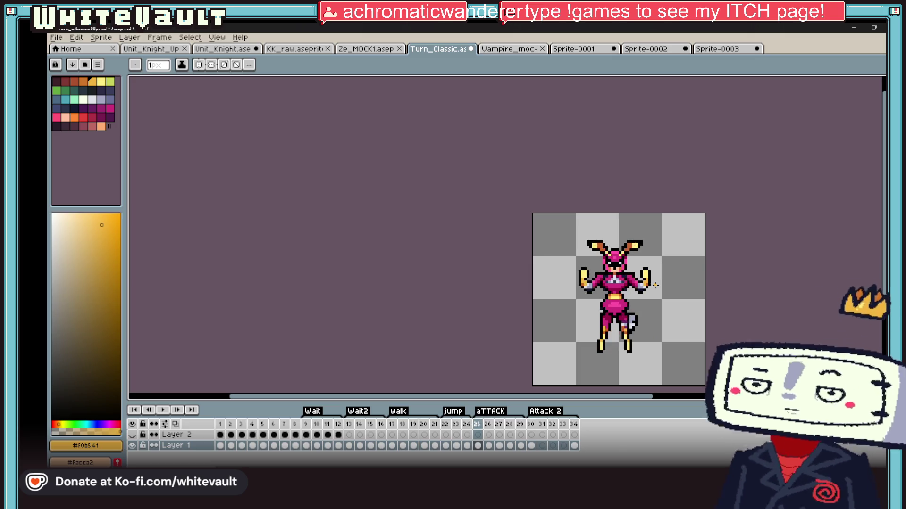
Darken the helmet outline pixel beside the right ear to dark magenta #930047
key(i)
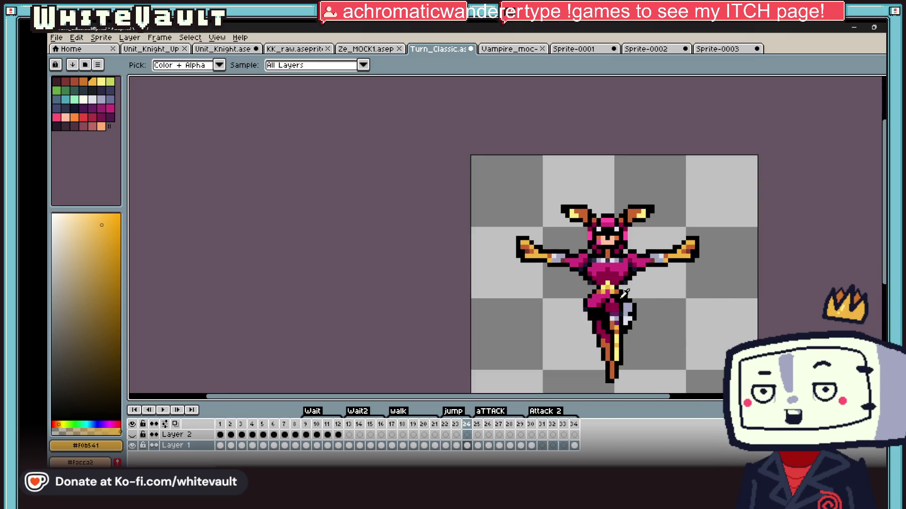
scroll(633, 121, up, 4)
key(Left)
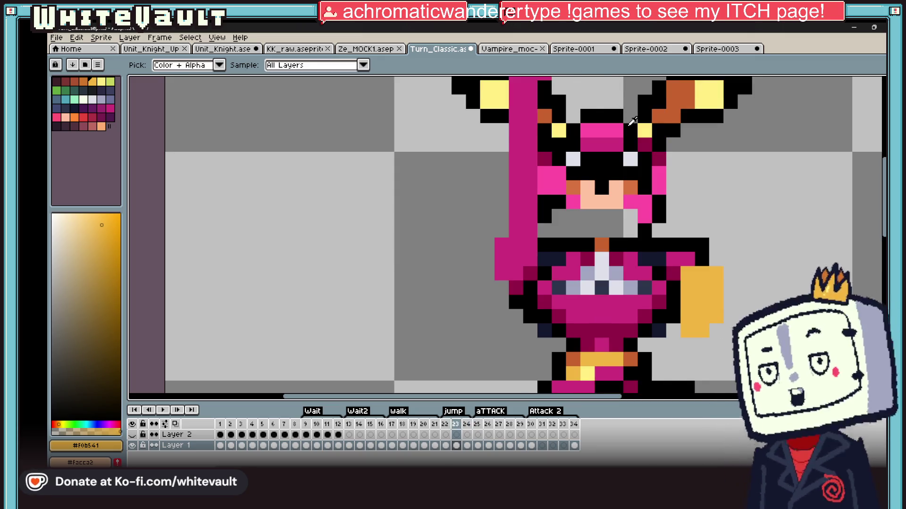
key(Right)
key(Right)
key(Left)
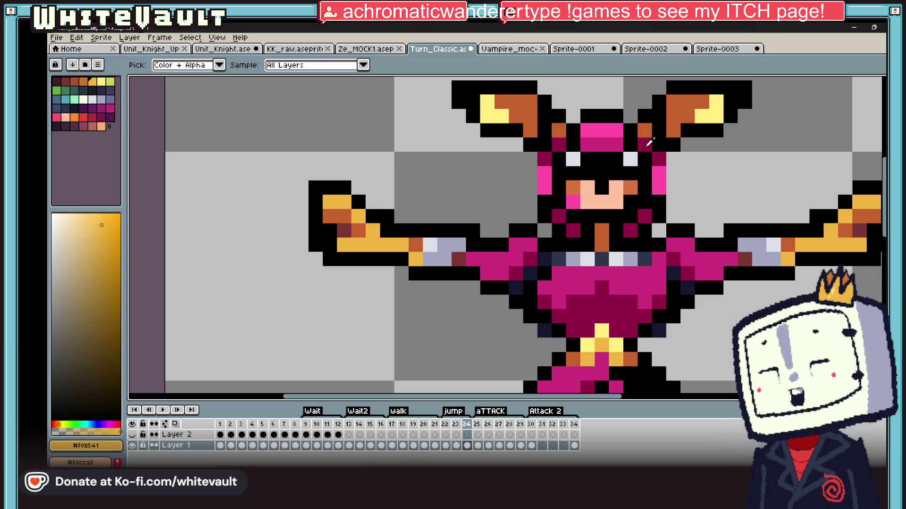
click(624, 145)
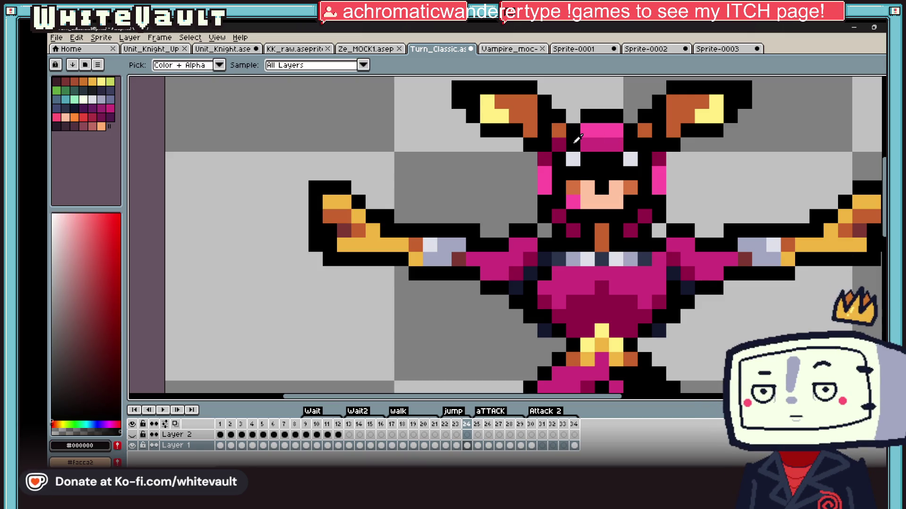
alt+click(660, 156)
click(629, 144)
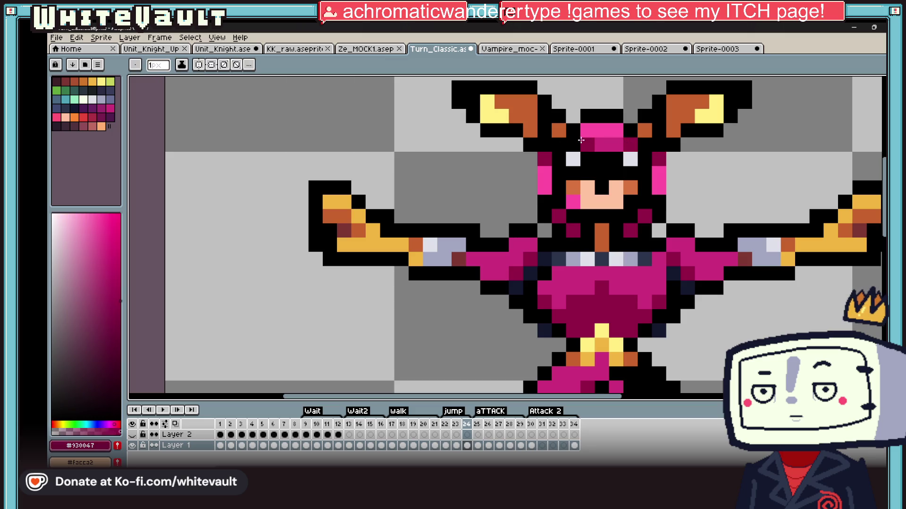
Flip between frames 24 and 25 to compare the arms-out and arms-down jump poses
scroll(599, 164, down, 5)
scroll(645, 163, up, 1)
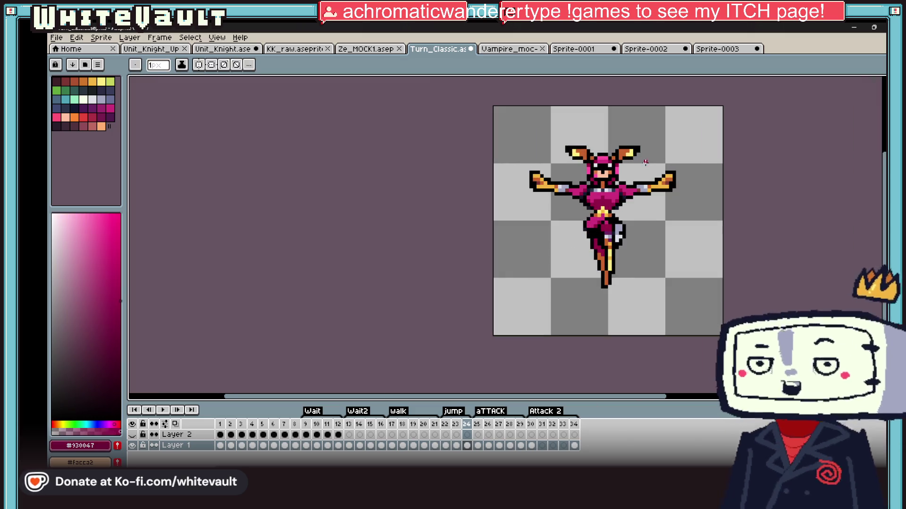
key(Right)
key(Left)
key(Right)
key(Left)
key(Right)
key(Left)
key(Right)
key(Left)
key(Right)
key(Left)
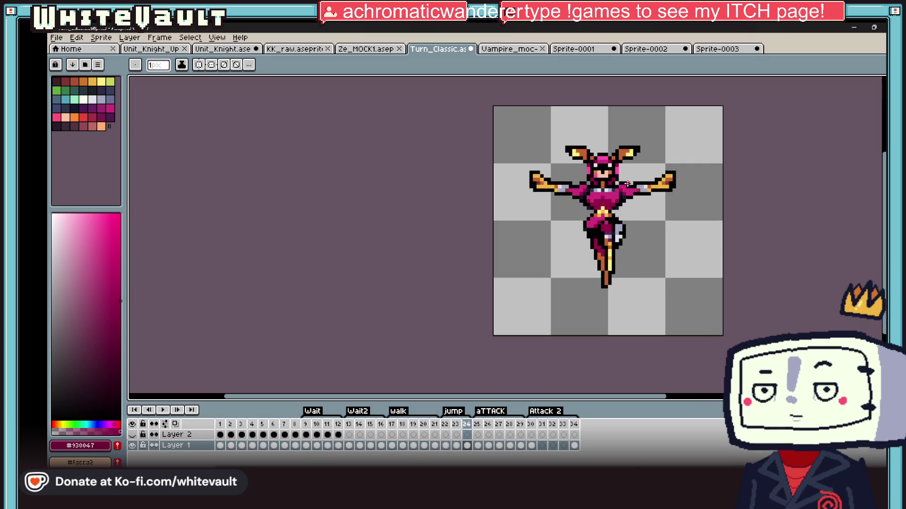
Marquee-select the two small patches to the right and left of the chest
scroll(635, 204, up, 3)
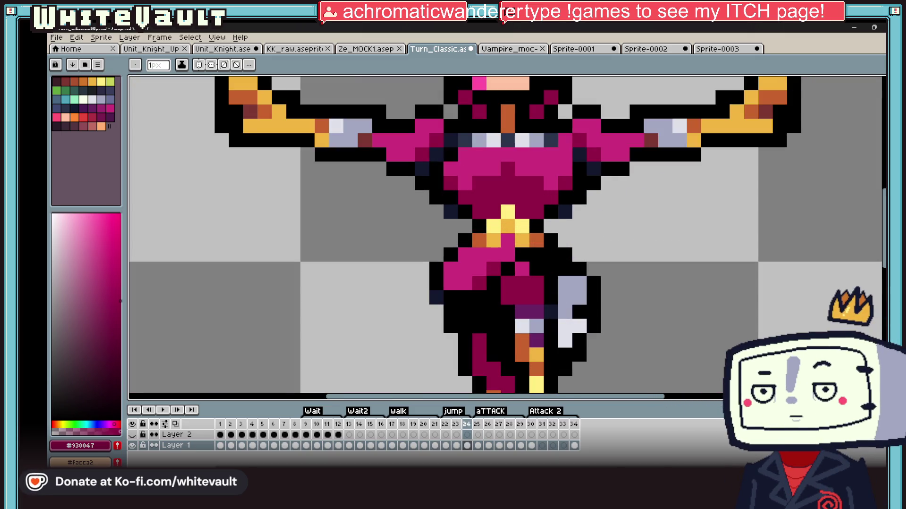
click(883, 91)
drag(586, 231, 588, 234)
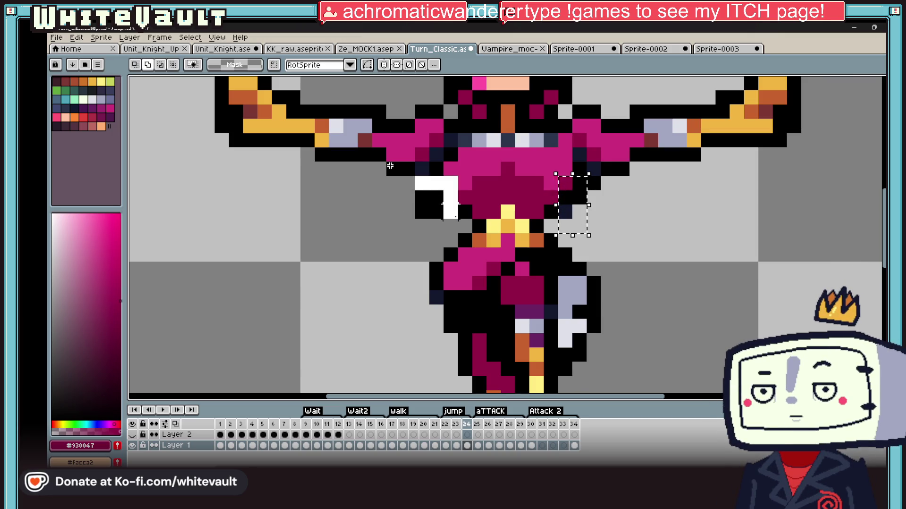
drag(451, 204, 457, 218)
scroll(586, 222, down, 5)
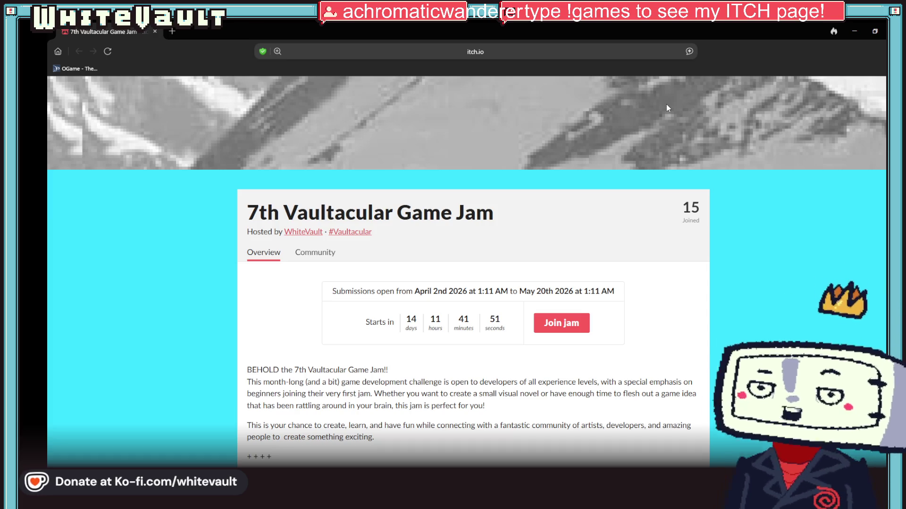
Minimize the itch.io jam page to bring Aseprite's frame 24 back into view
click(855, 32)
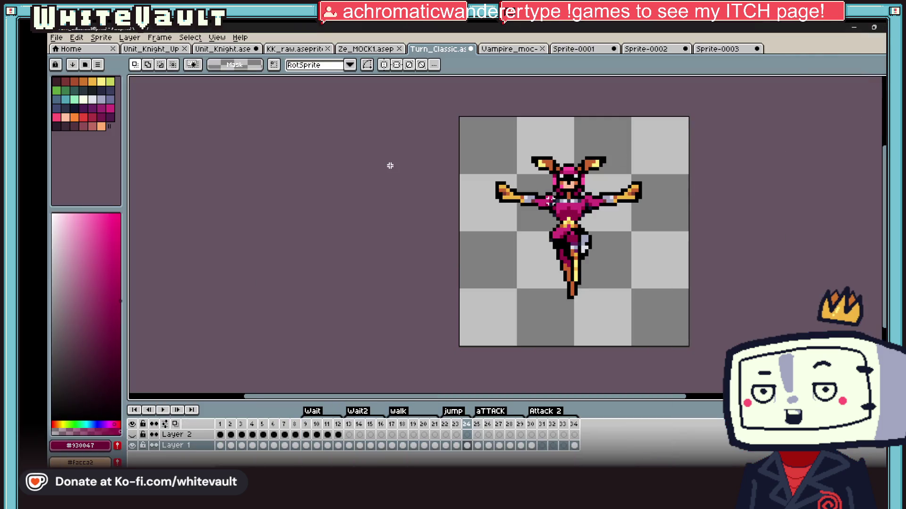
Commit the selected pixels on frame 24, zoom out, and move to frame 22 of the jump
click(477, 446)
click(467, 446)
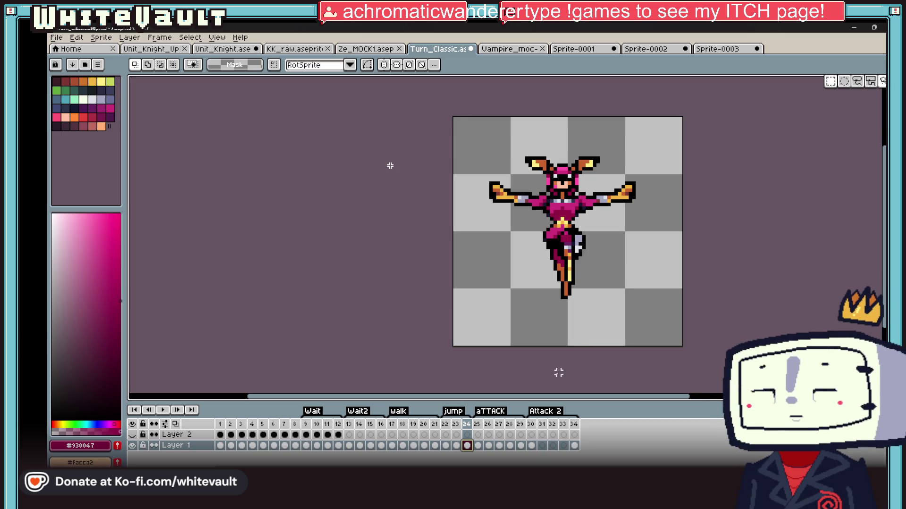
key(minus)
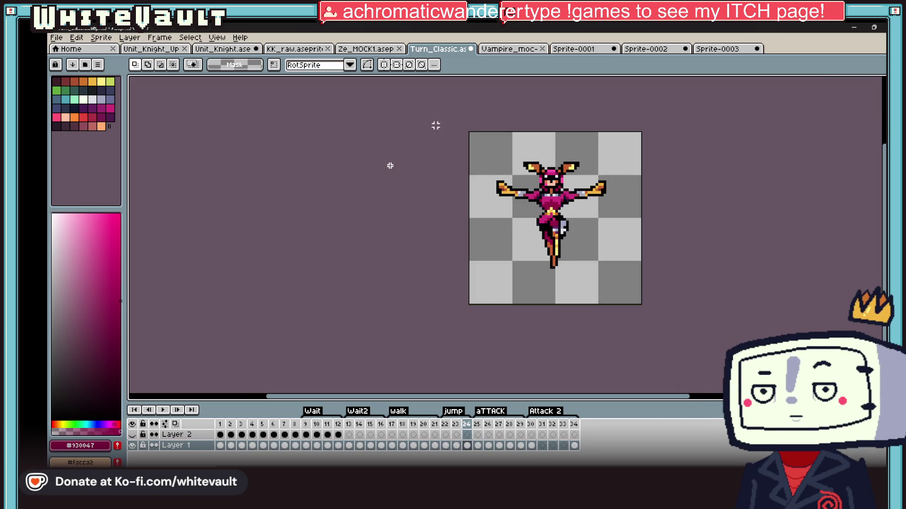
click(568, 245)
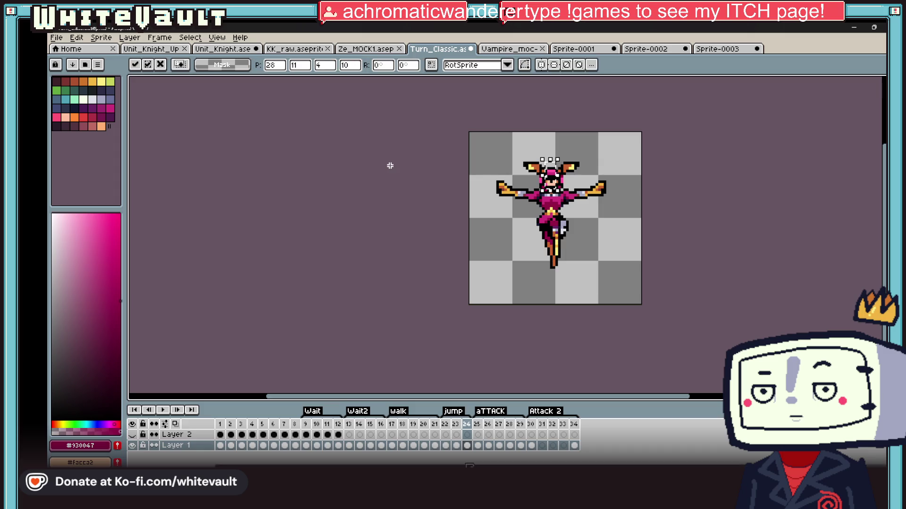
key(comma)
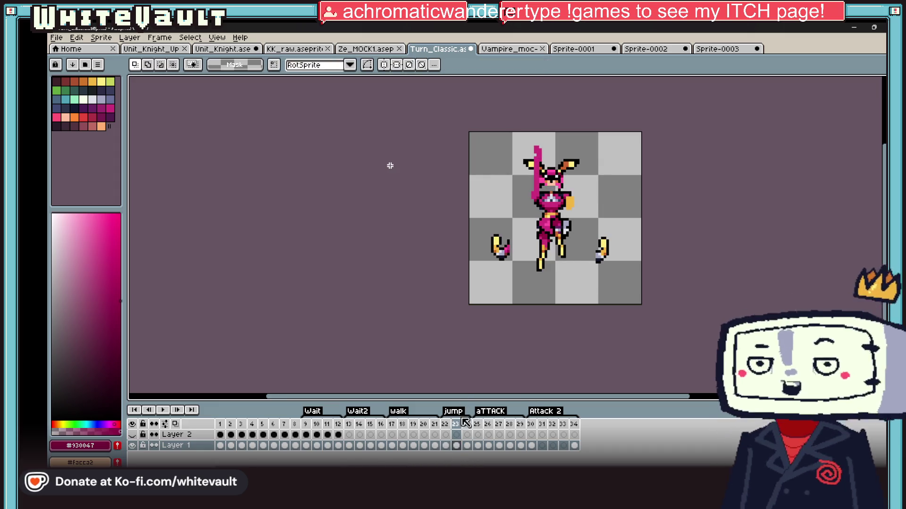
click(446, 445)
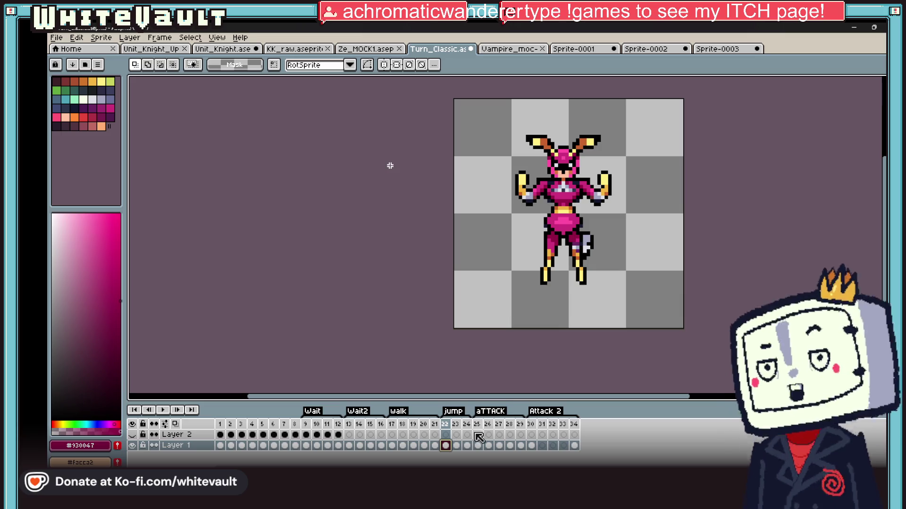
Lower the upper body and hips into a crouch, and shift the right leg one pixel left
scroll(555, 211, up, 2)
drag(644, 104, 443, 220)
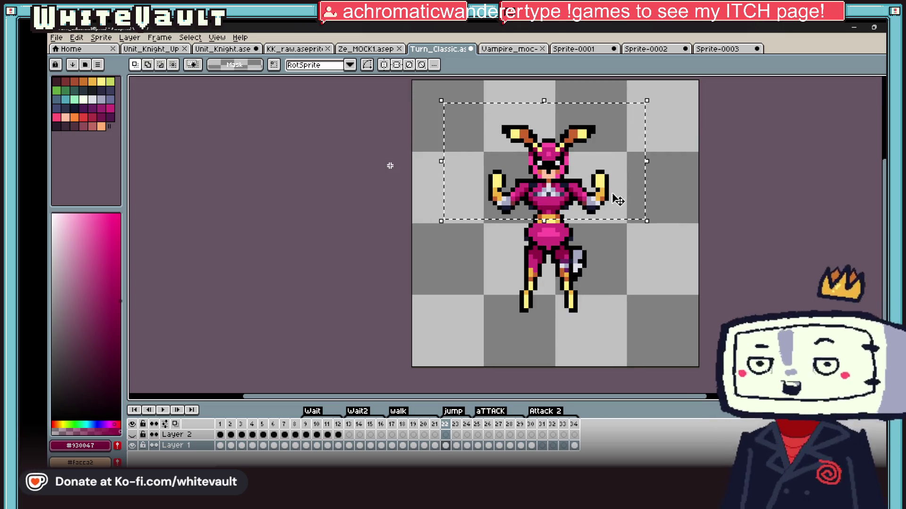
drag(618, 170, 545, 269)
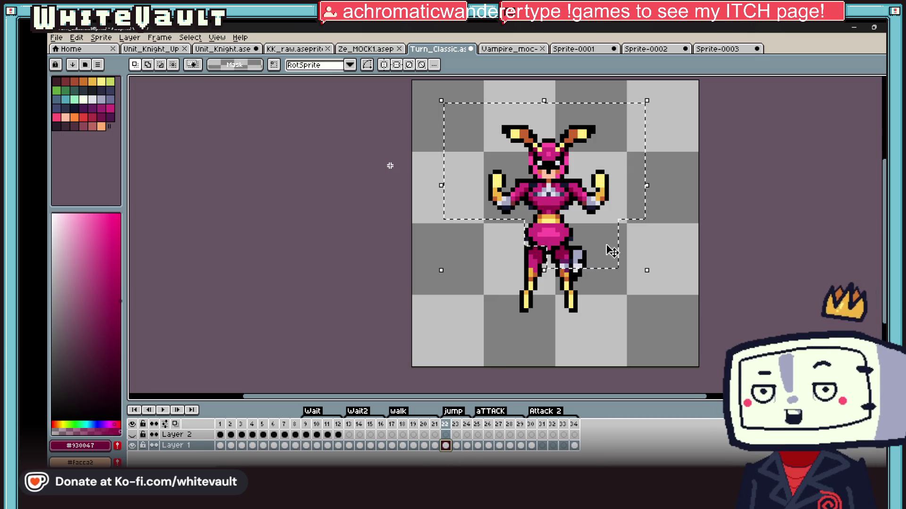
drag(608, 209, 611, 241)
scroll(588, 310, up, 3)
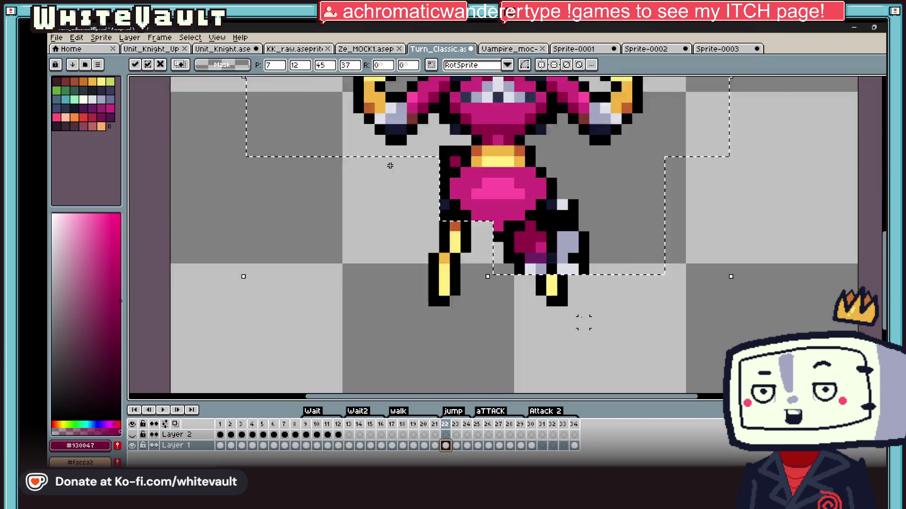
drag(503, 244, 623, 348)
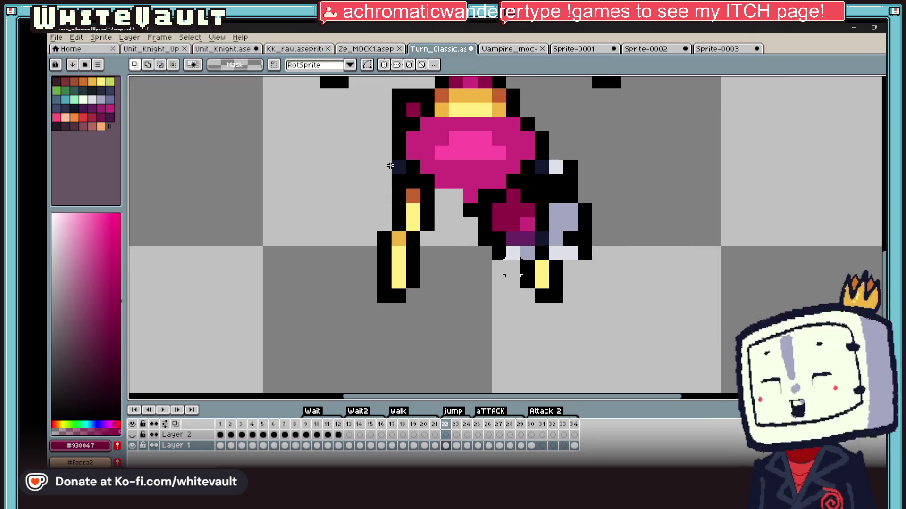
drag(598, 317, 587, 317)
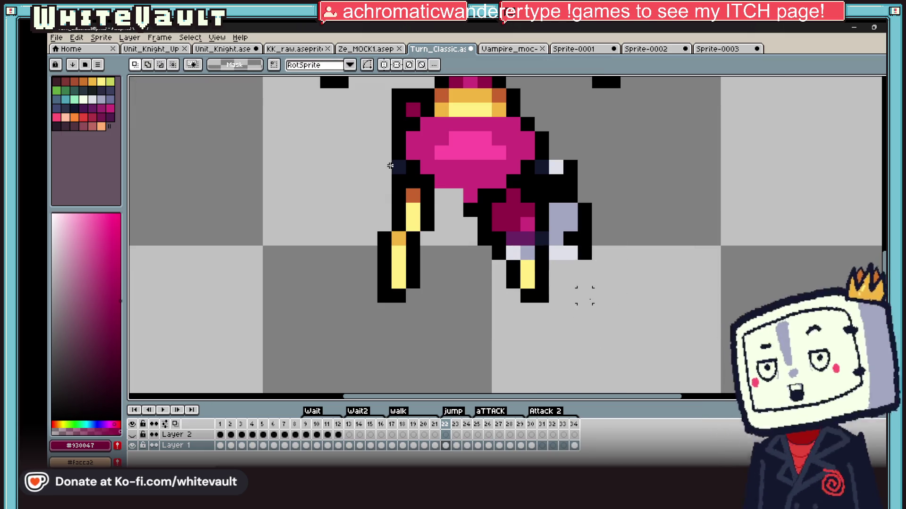
Repaint the leg's pixels dark magenta and add a black outline pixel
key(b)
click(517, 257)
drag(529, 265, 514, 282)
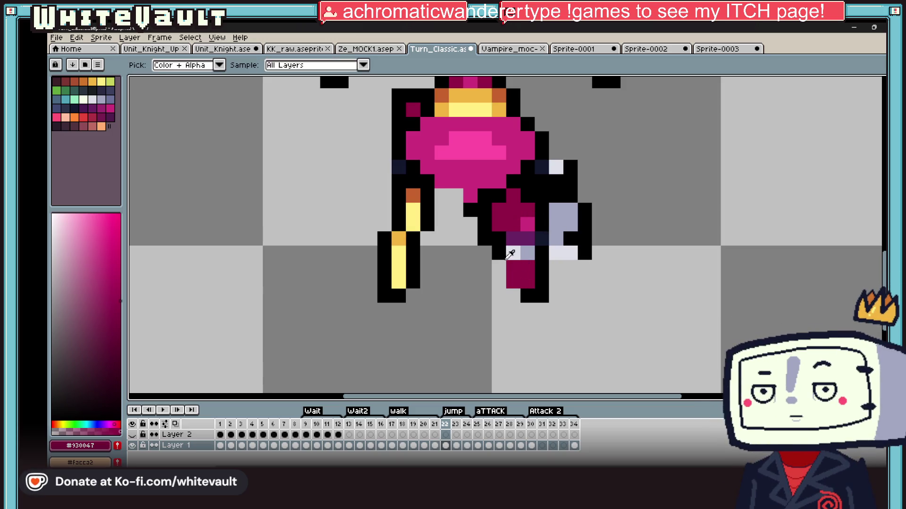
alt+click(499, 257)
click(508, 295)
Sample the sprite's pink and the black outline colour for the thigh touch-ups
key(i)
scroll(552, 265, down, 5)
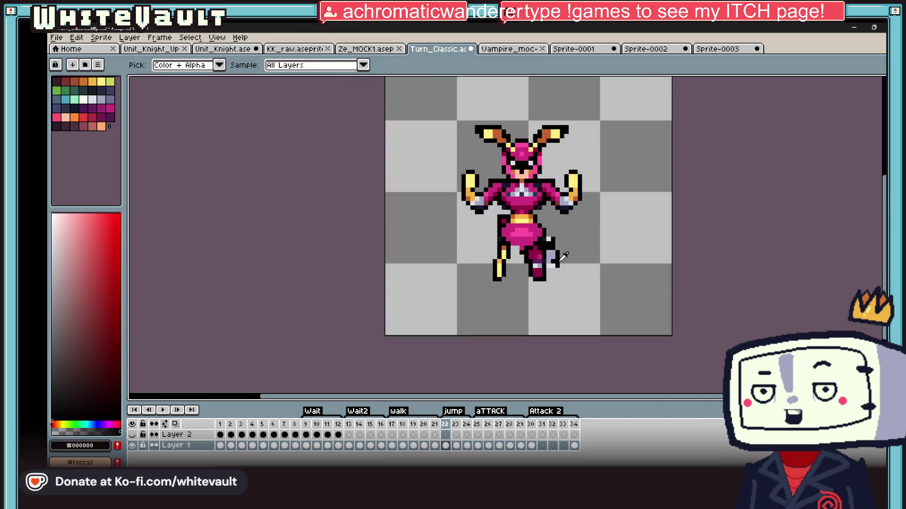
scroll(564, 257, down, 2)
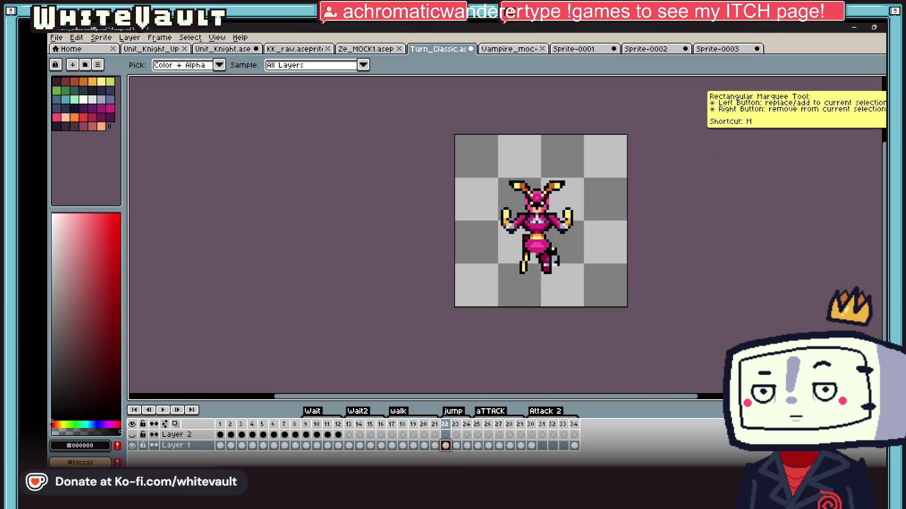
scroll(525, 249, up, 2)
scroll(526, 249, up, 2)
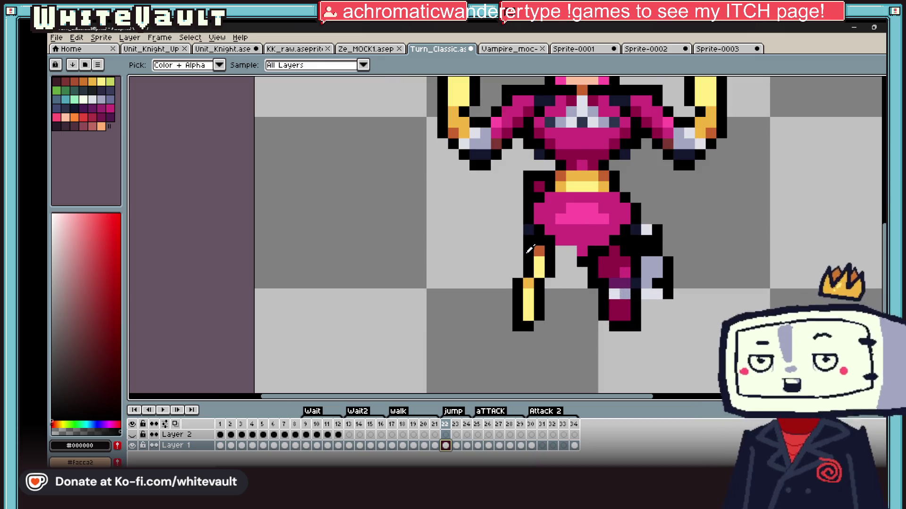
key(b)
key(i)
key(e)
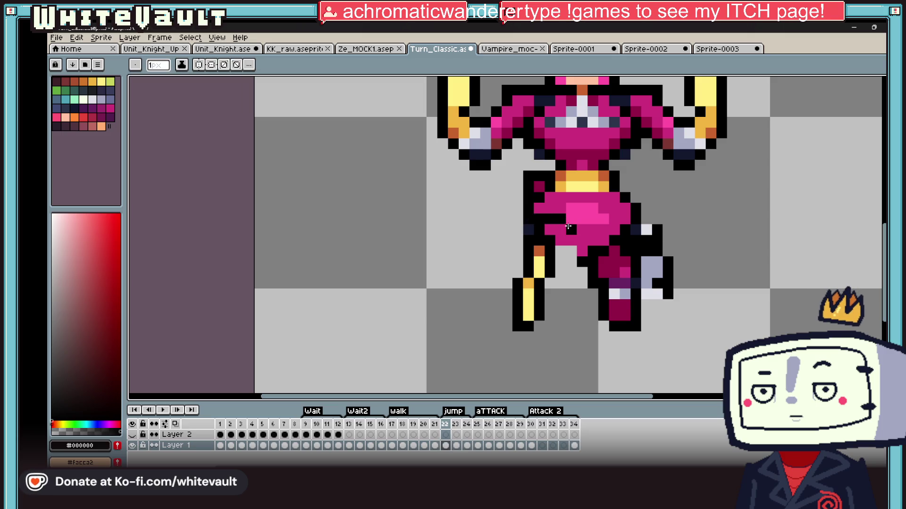
alt+click(548, 228)
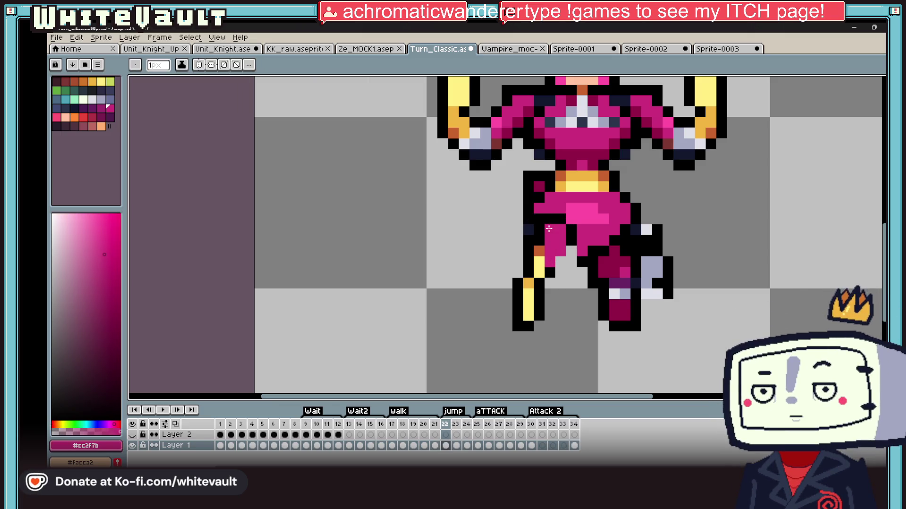
alt+click(570, 241)
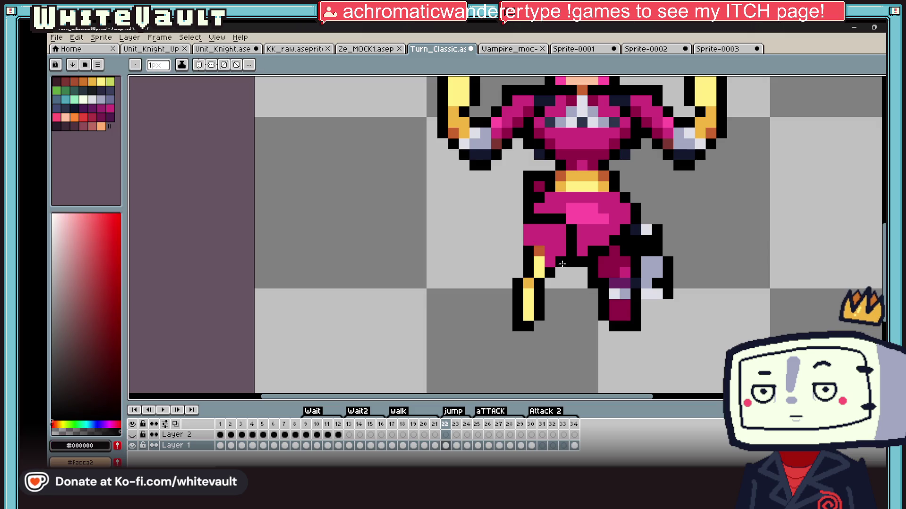
scroll(562, 264, down, 4)
Magic Wand-select the character's face area
key(w)
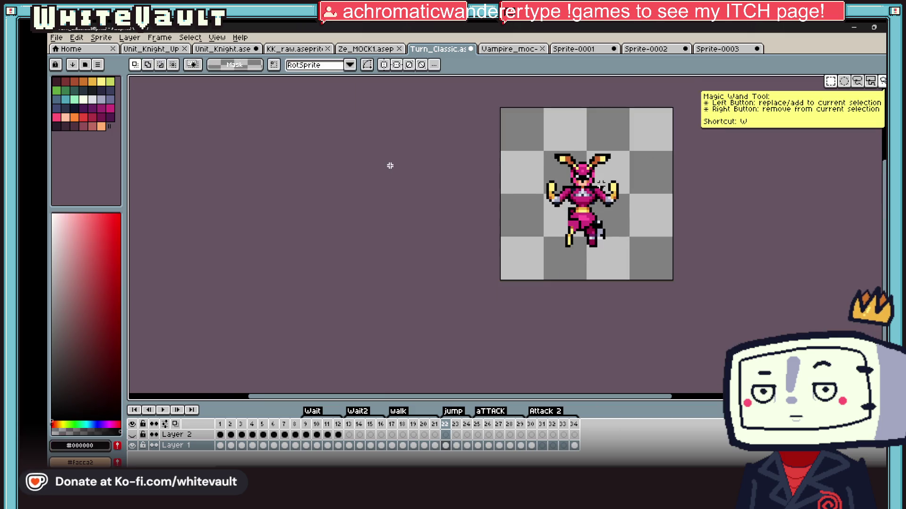
scroll(581, 185, up, 1)
click(579, 183)
scroll(581, 185, up, 1)
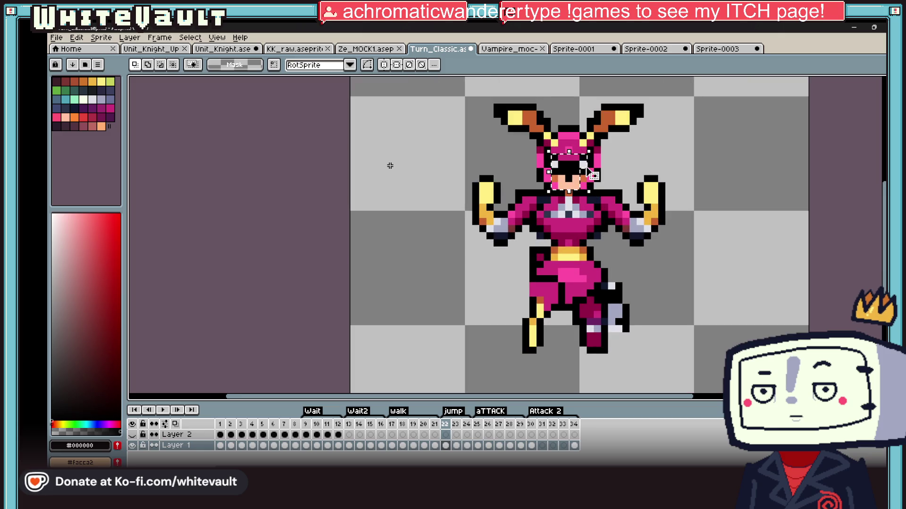
Marquee the ears and face on frame 22, drop them one pixel, then view the first jump frame
key(u)
drag(479, 84, 740, 150)
drag(531, 153, 615, 190)
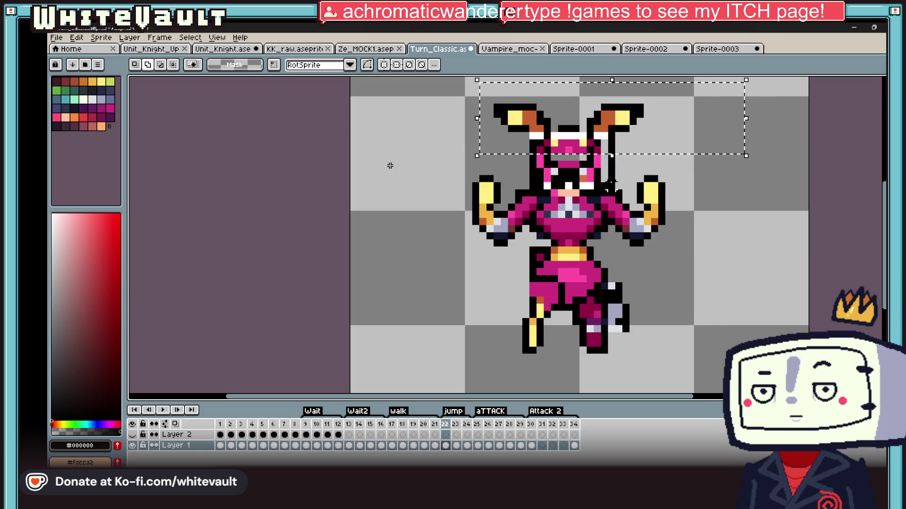
drag(735, 144, 736, 151)
click(768, 179)
scroll(755, 236, down, 4)
click(446, 446)
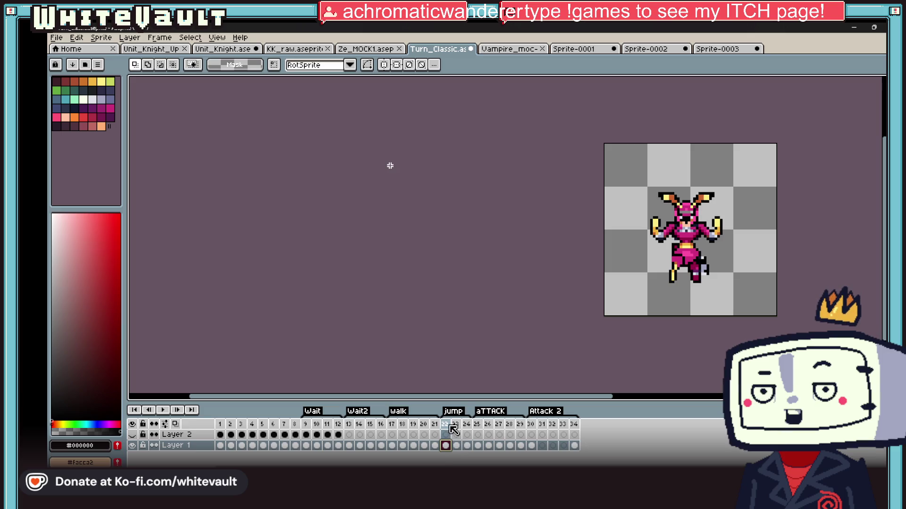
scroll(714, 235, up, 1)
scroll(714, 235, up, 1)
scroll(714, 235, up, 1)
In frame 24, select both outstretched arms with their golden claws
click(468, 446)
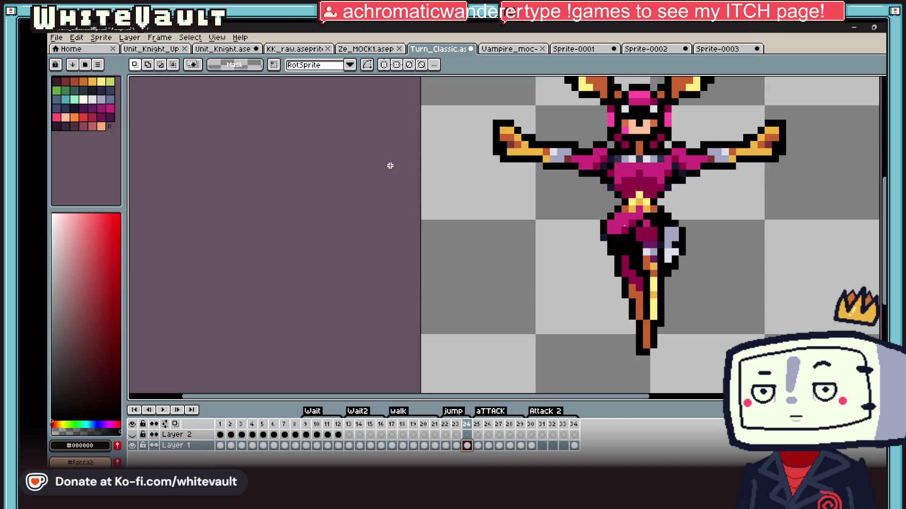
scroll(678, 185, down, 1)
drag(792, 108, 697, 218)
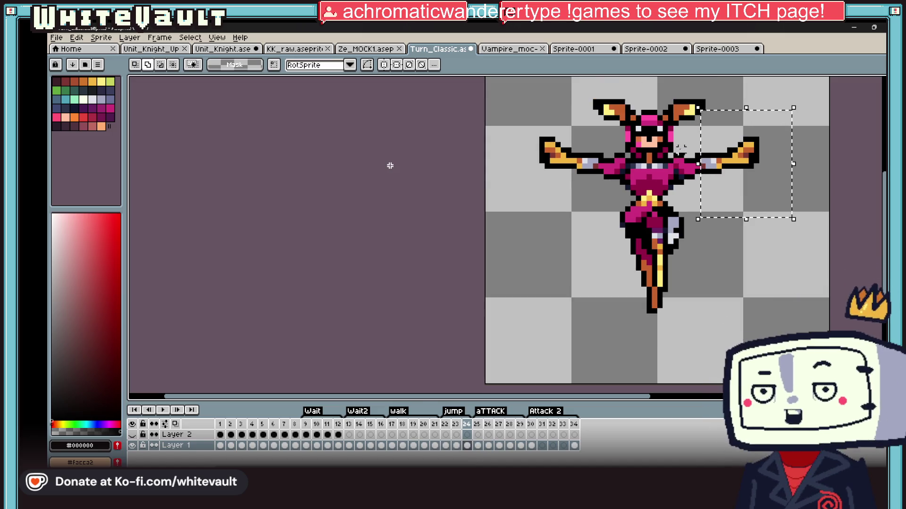
drag(674, 148, 727, 191)
drag(619, 137, 523, 207)
In frame 23, delete the raised right and left arms
click(446, 446)
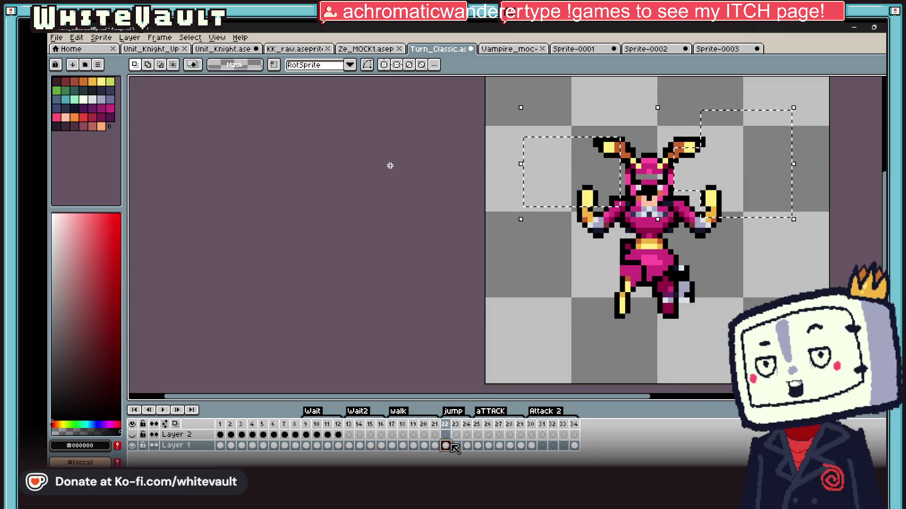
click(456, 446)
click(750, 219)
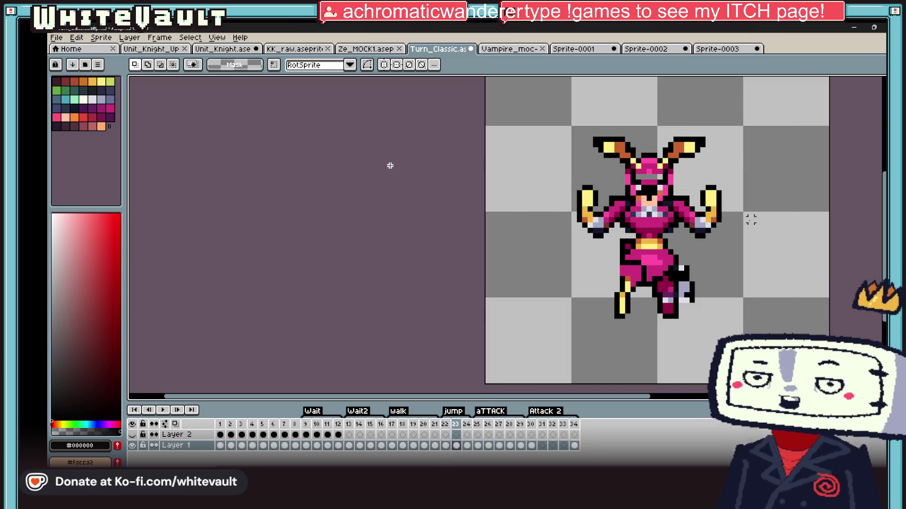
drag(768, 177, 687, 262)
key(Delete)
click(621, 187)
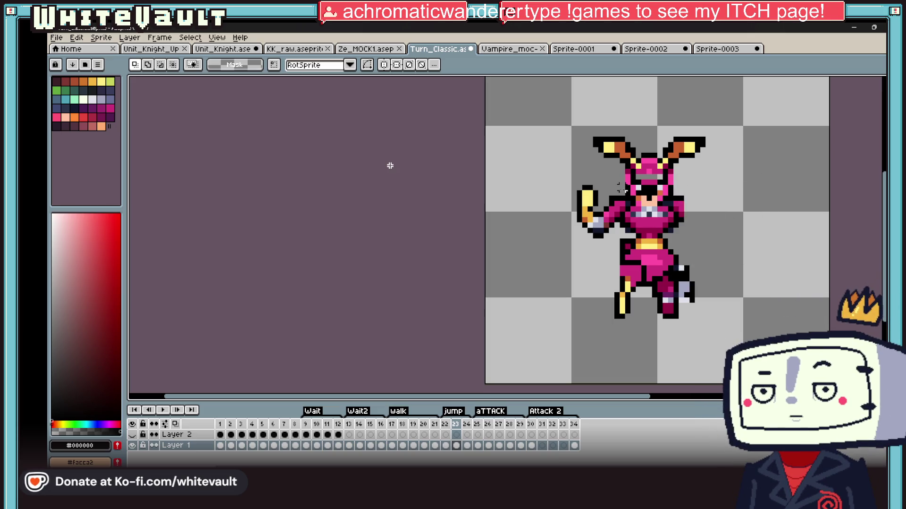
drag(614, 180, 556, 257)
key(Delete)
click(407, 95)
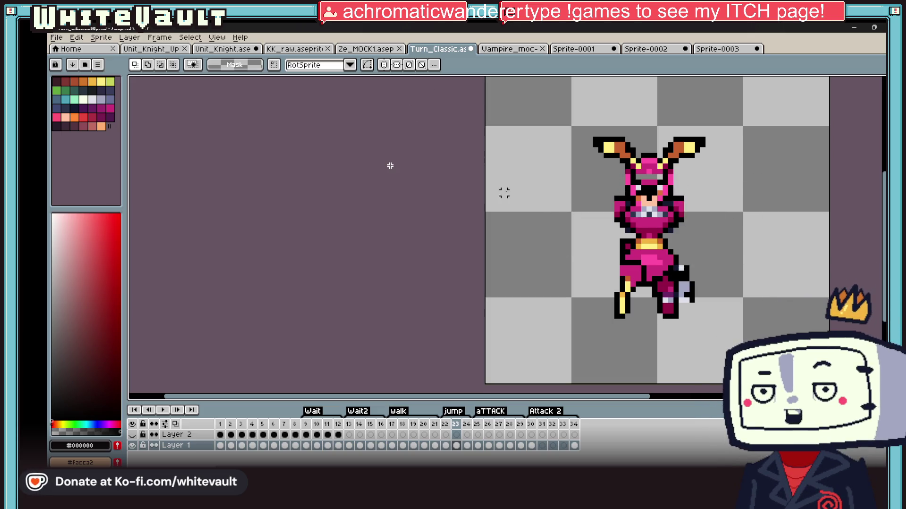
Place frame 24's outstretched arms into frame 23 and lower the right arm a few pixels
key(ctrl+z)
key(ctrl+z)
key(ctrl+z)
key(ctrl+z)
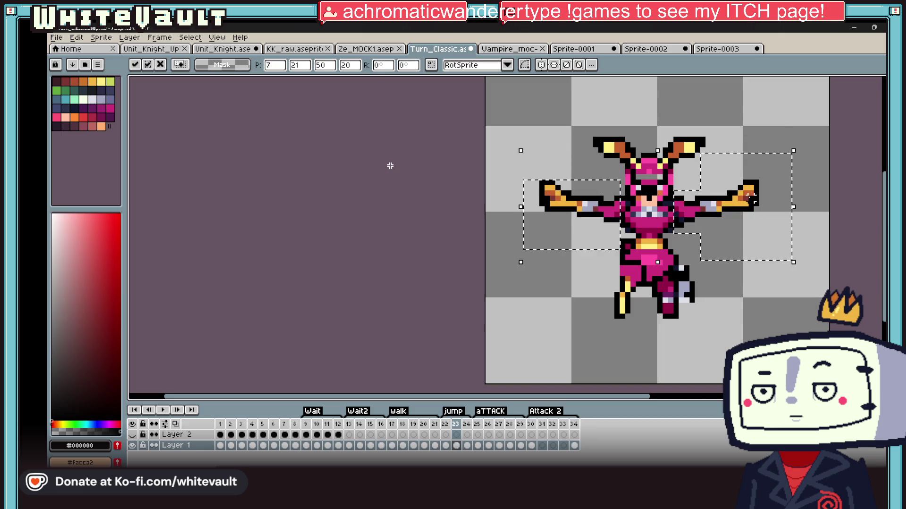
key(ctrl+z)
drag(805, 166, 695, 241)
mouse_move(758, 222)
mouse_down()
mouse_move(759, 234)
mouse_move(755, 227)
mouse_up()
mouse_move(811, 181)
mouse_down()
mouse_move(739, 262)
mouse_move(698, 273)
mouse_move(724, 279)
mouse_move(724, 299)
mouse_up()
click(804, 311)
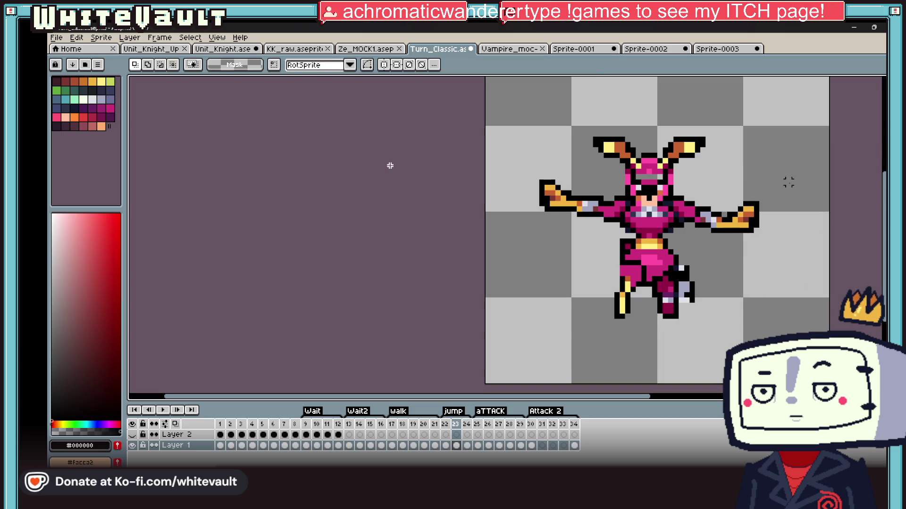
Pencil a black-outlined pointed tip onto the right golden claw
click(808, 186)
drag(808, 186, 728, 296)
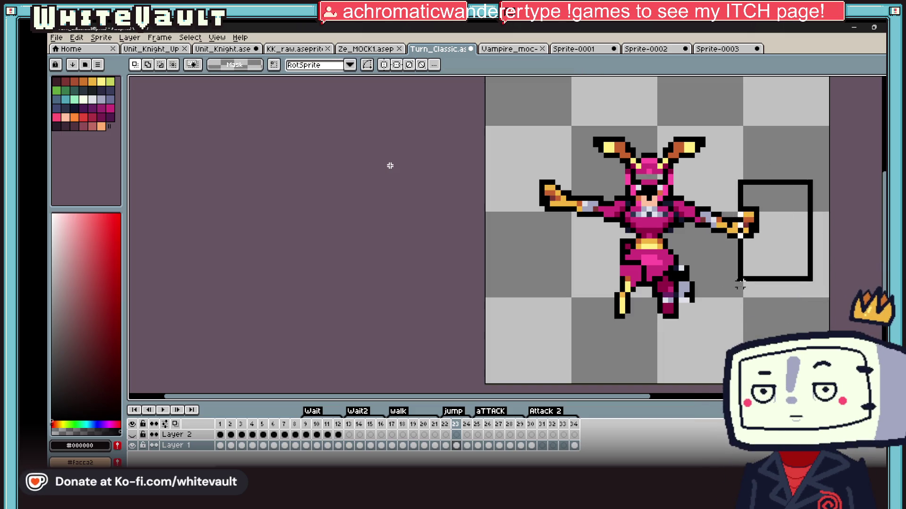
click(779, 271)
drag(804, 188, 731, 294)
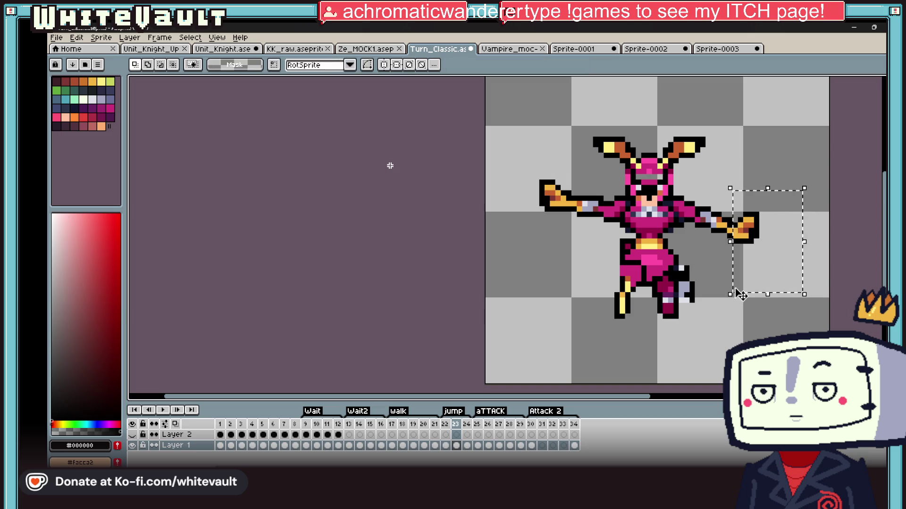
scroll(729, 236, up, 2)
key(b)
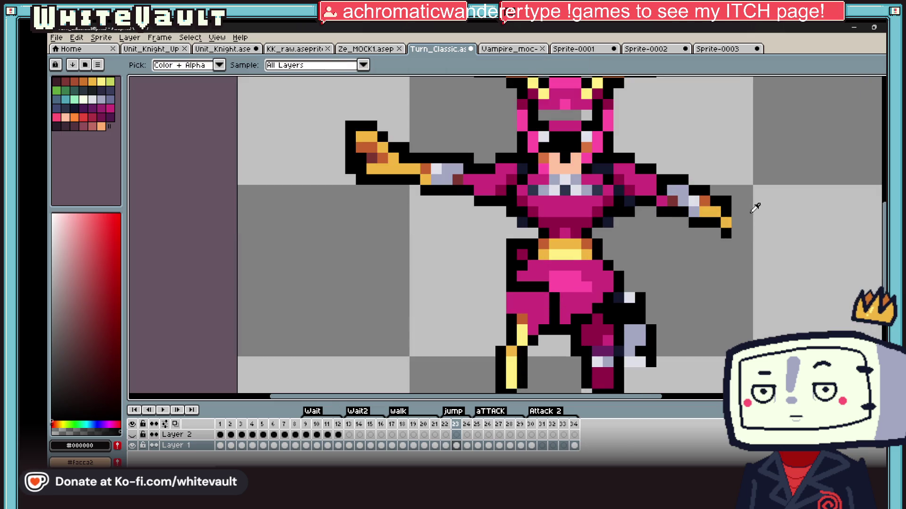
alt+click(733, 223)
scroll(734, 223, up, 2)
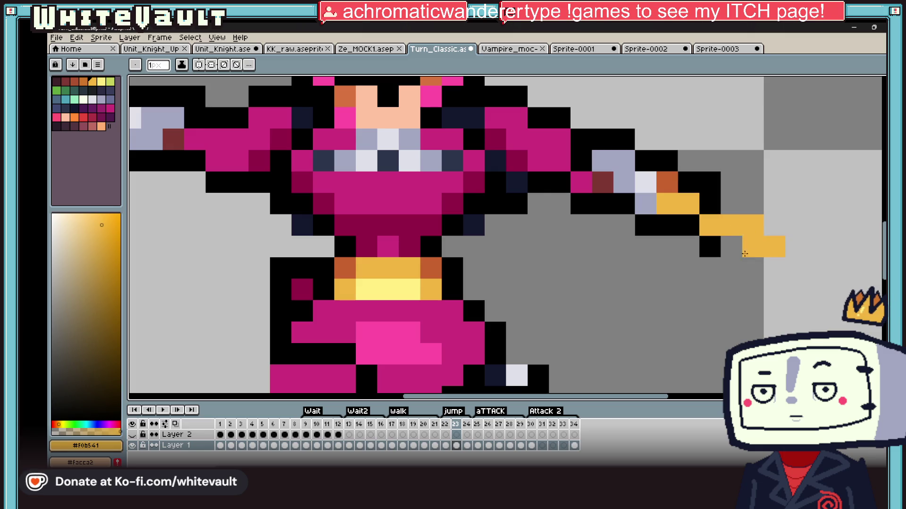
alt+click(680, 226)
drag(688, 246, 691, 269)
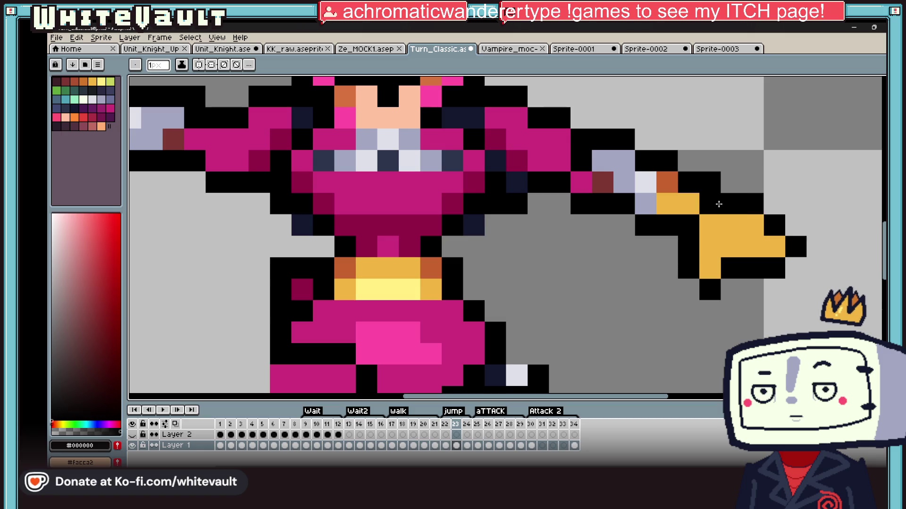
Flip the left arm horizontally and move it to the other side
key(i)
scroll(755, 177, down, 8)
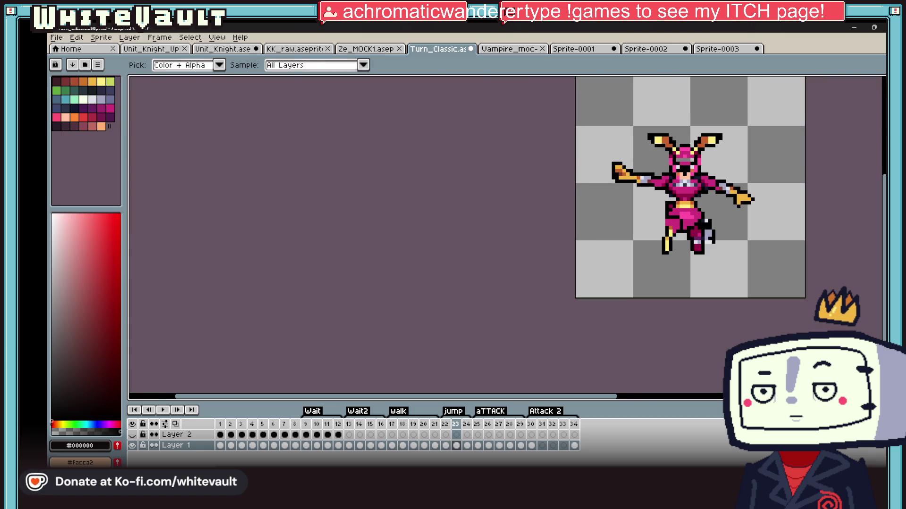
key(m)
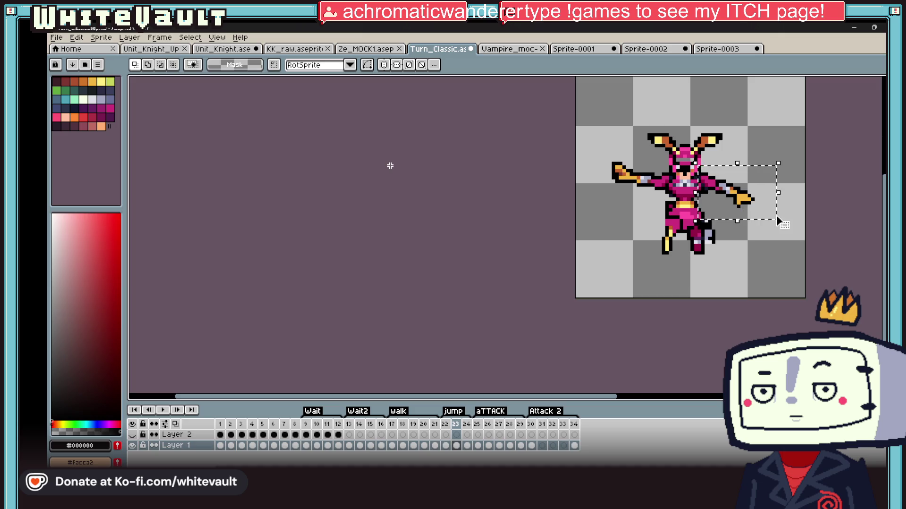
drag(553, 195, 538, 196)
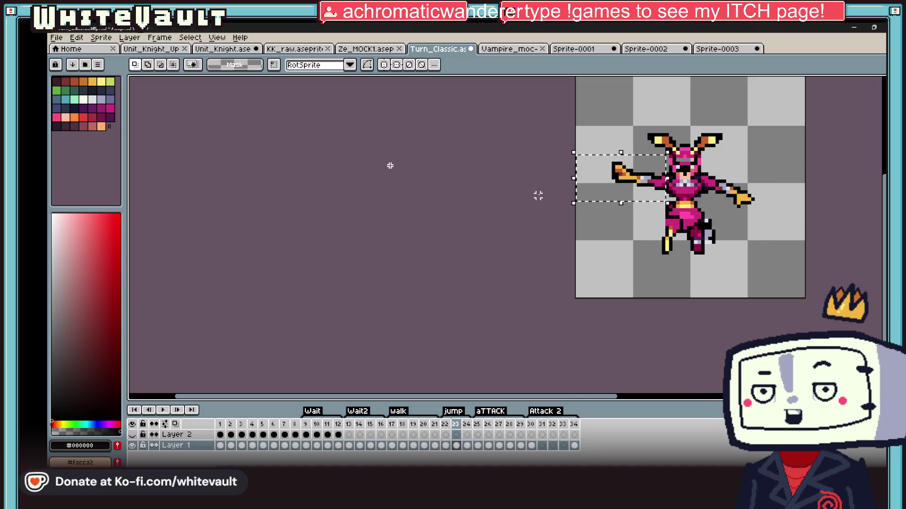
key(ctrl+t)
key(shift+h)
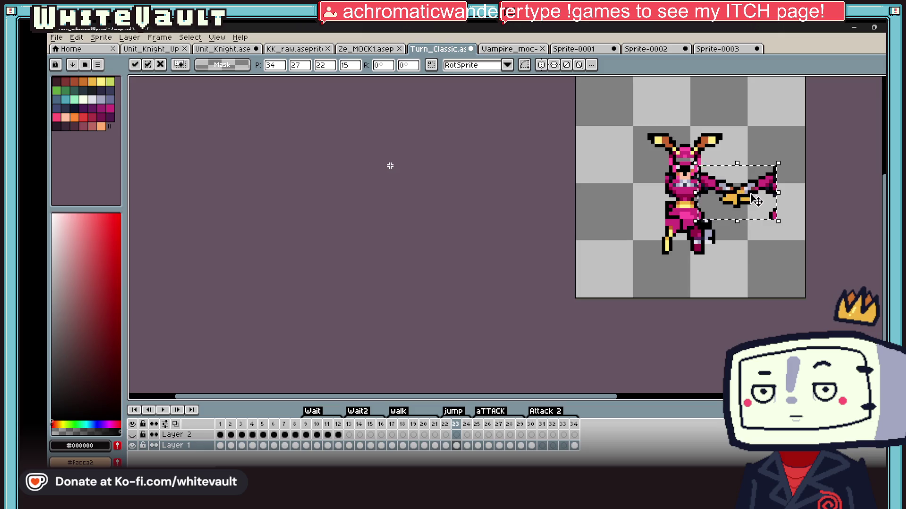
drag(756, 202, 665, 208)
scroll(654, 208, down, 2)
click(445, 446)
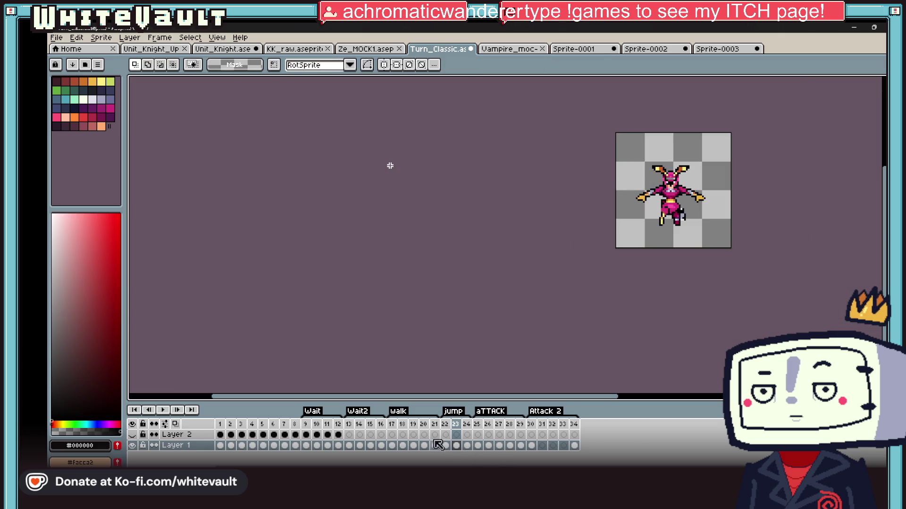